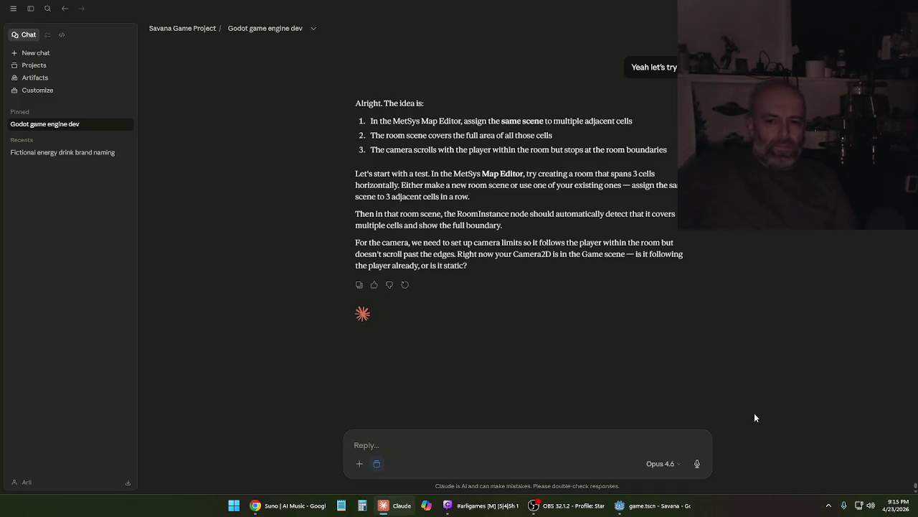
Draft a Claude reply starting 'It is a static camera. I did actually already try the', then return to Godot
key("XF86Calculator")
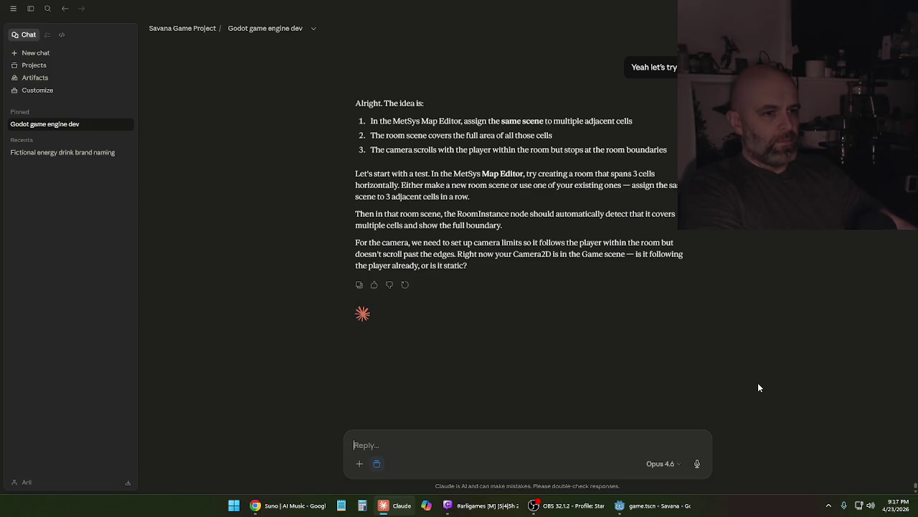
type("It i")
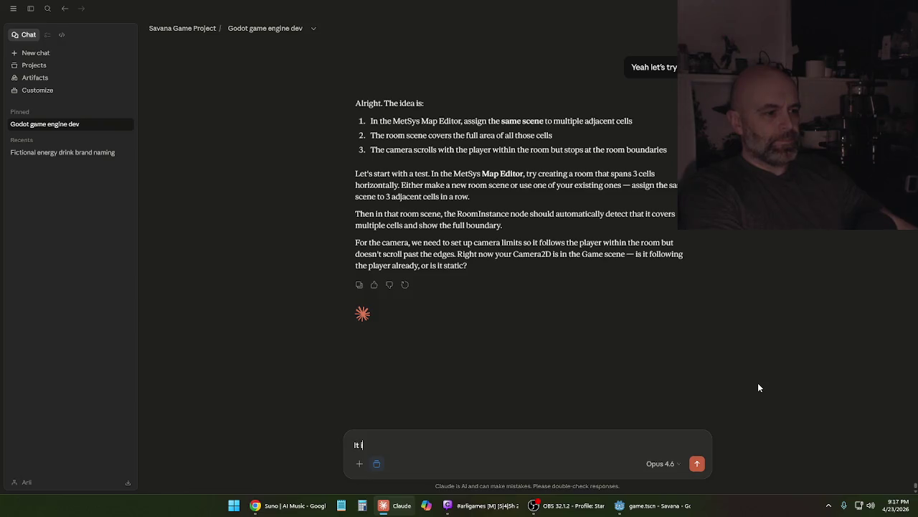
type("s a static camera")
type(". I did ac")
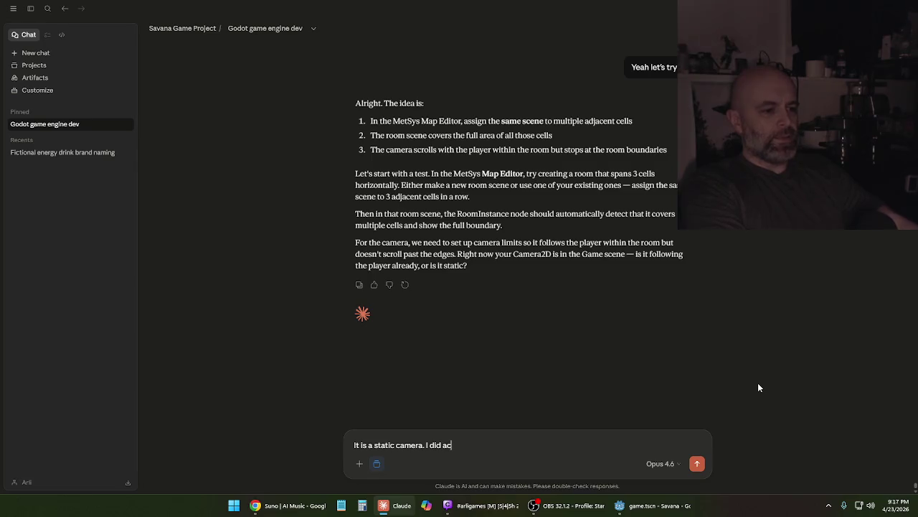
type("tually already try the")
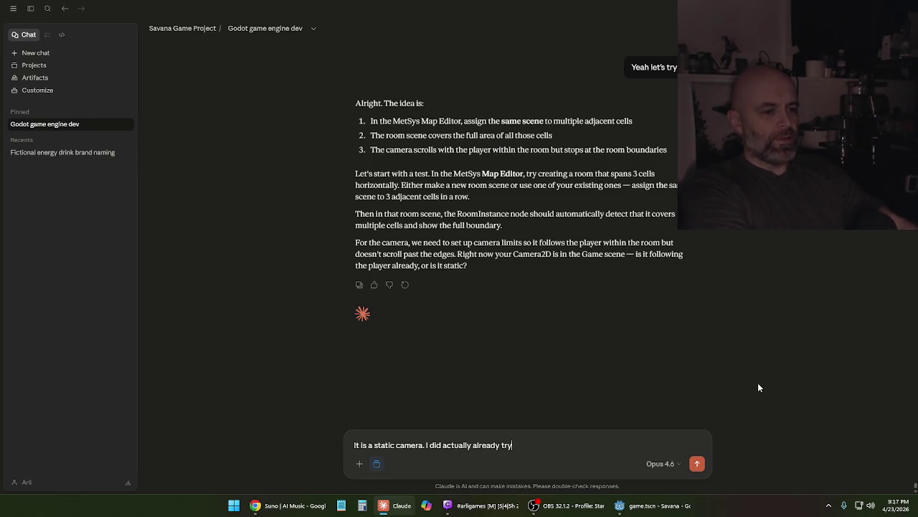
left_click(653, 505)
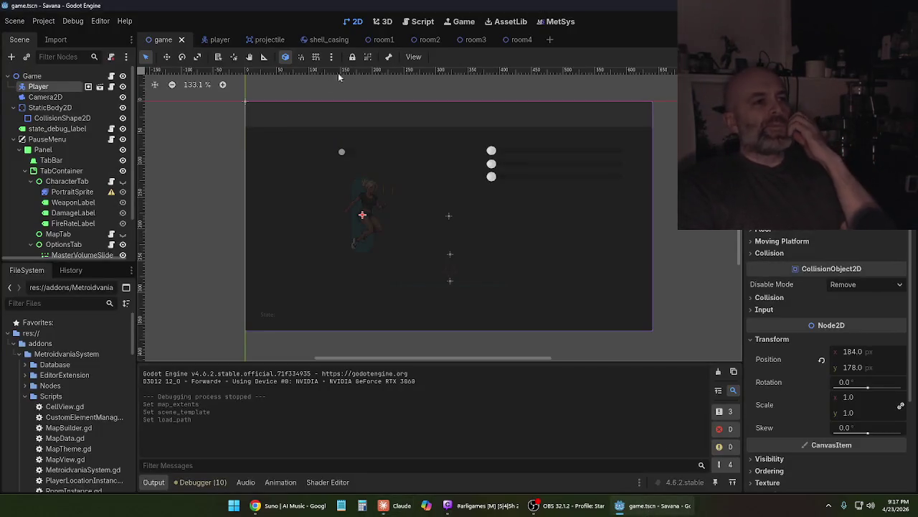
Open the MetSys Map Editor grid and switch it to Cell Group mode
left_click(560, 22)
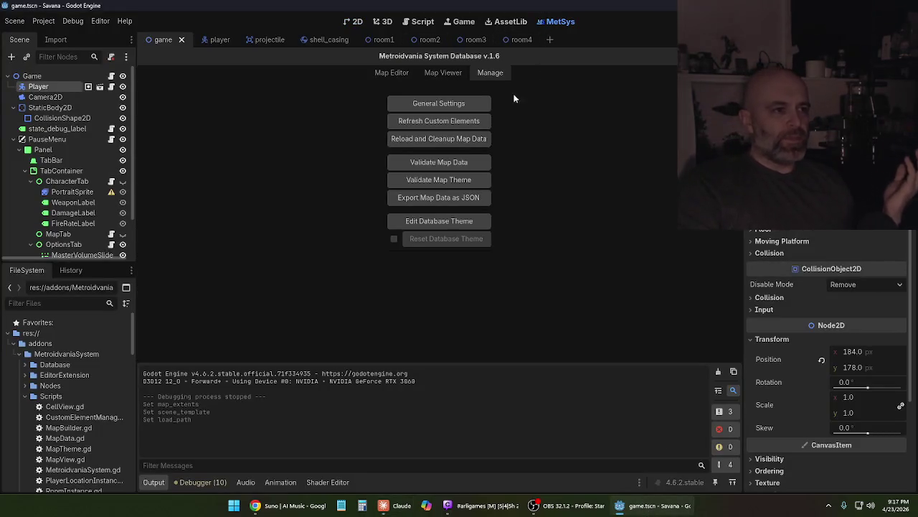
left_click(392, 73)
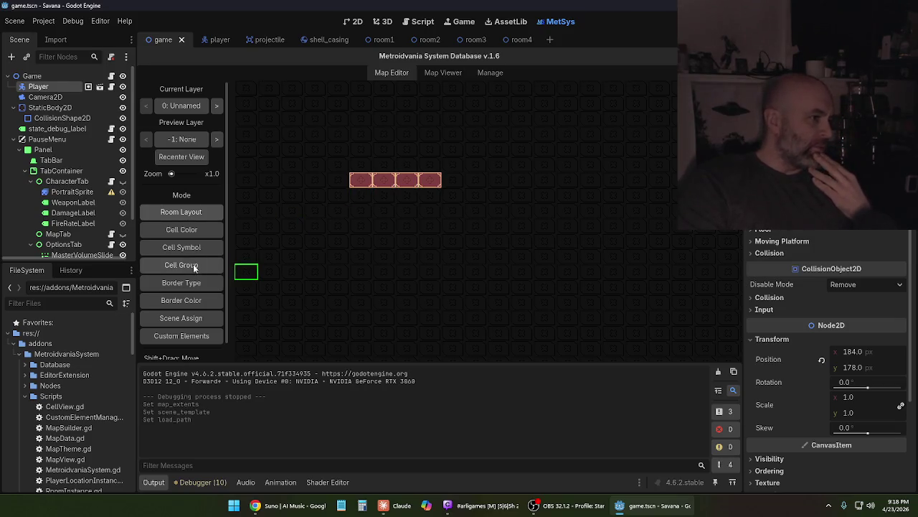
left_click(193, 264)
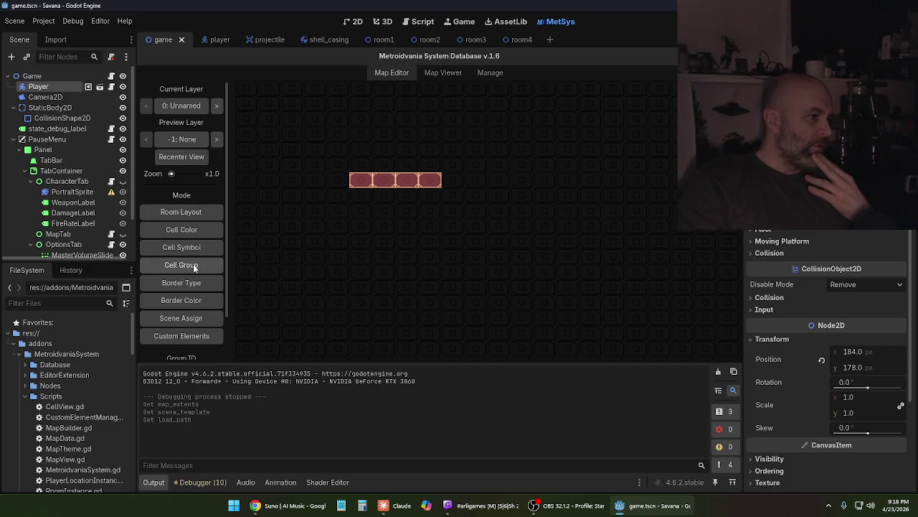
In Room Layout mode, add a fifth cell to the right end of the red room
scroll(196, 271, "down", 2)
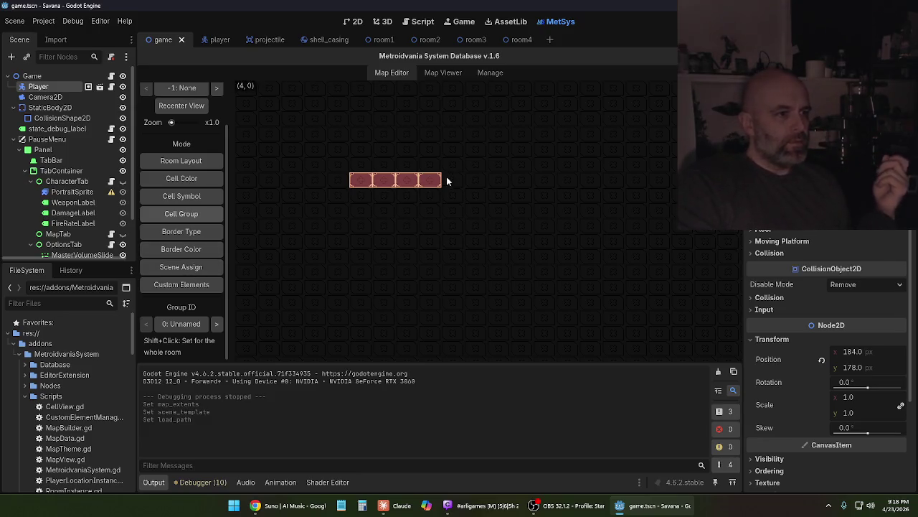
left_click(175, 159)
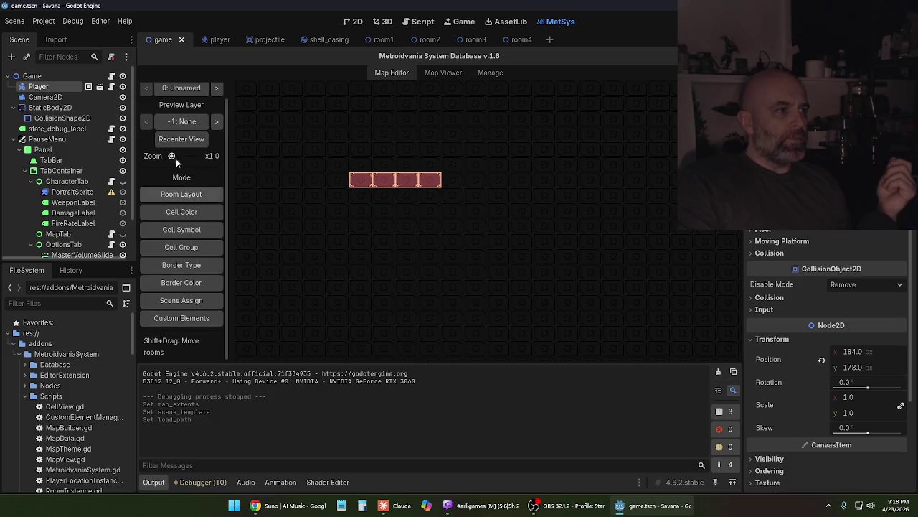
left_click(453, 180)
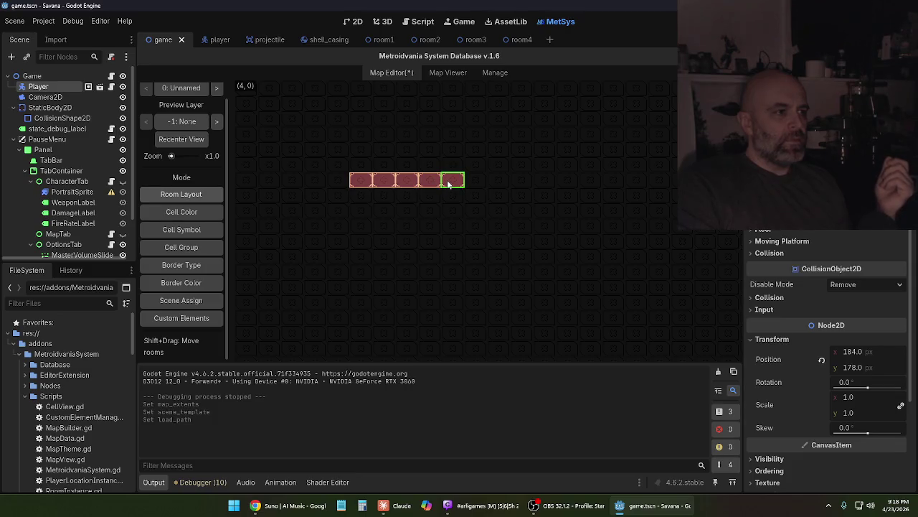
Try Scene Assign and Cell Group modes, then return to Room Layout and drag the end cell
left_click(173, 302)
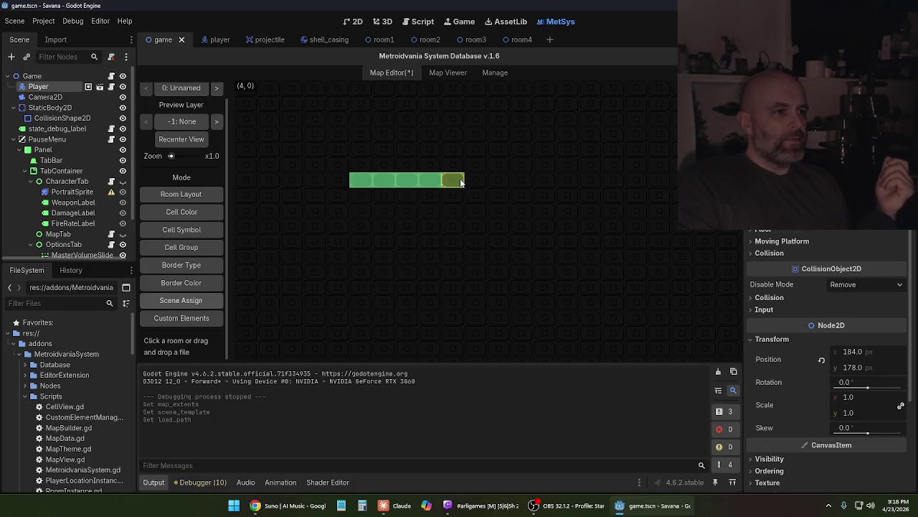
left_click(200, 248)
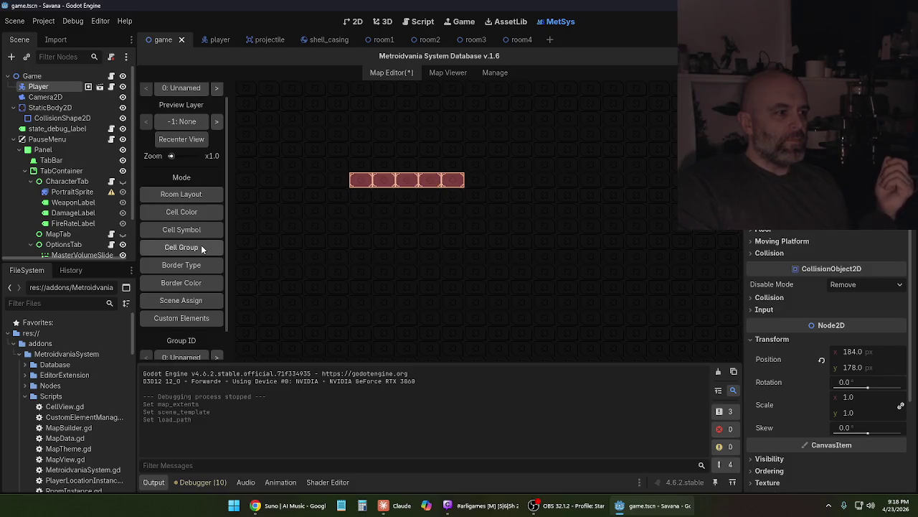
scroll(204, 254, "down", 2)
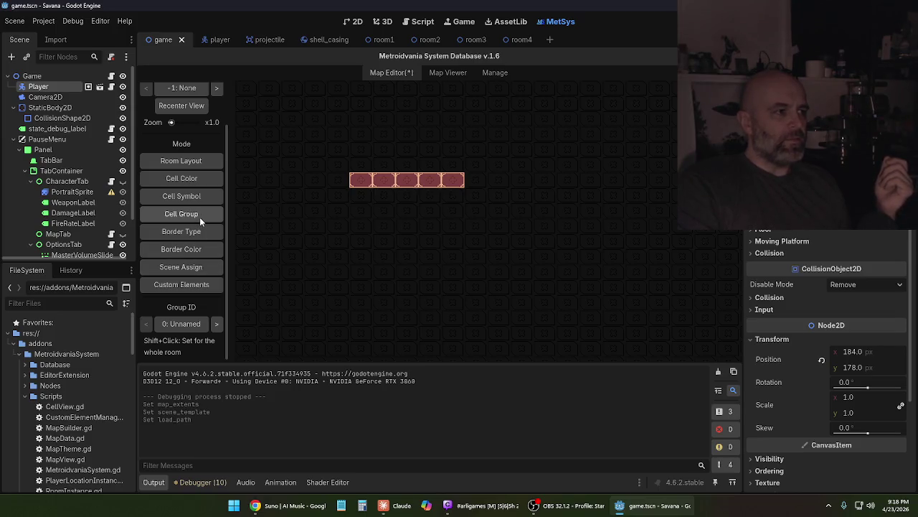
scroll(199, 217, "up", 2)
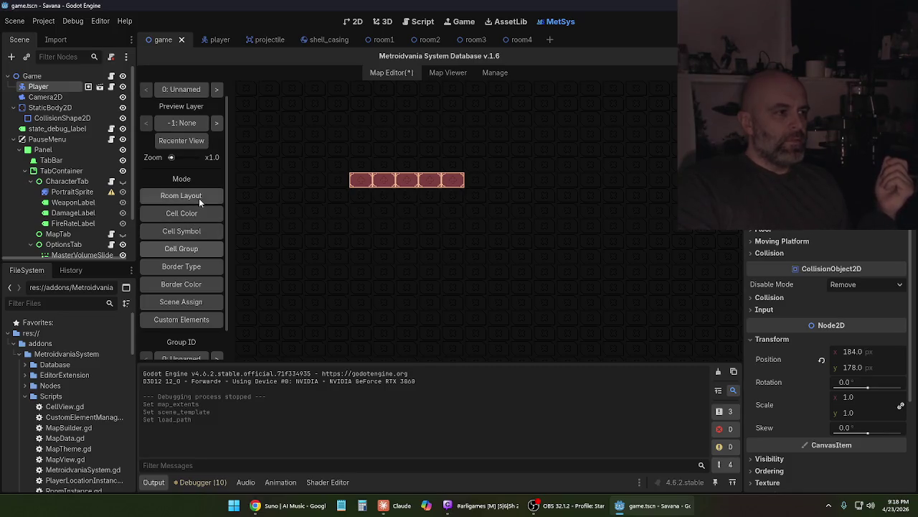
left_click(199, 198)
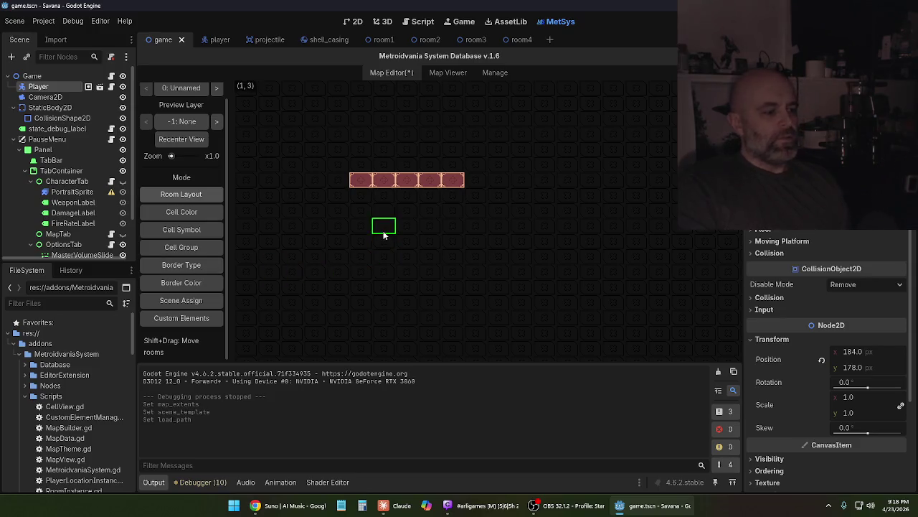
mouse_move(458, 183)
left_mouse_down("shift")
mouse_move(473, 181)
mouse_move(470, 198)
mouse_move(453, 181)
left_mouse_up("shift")
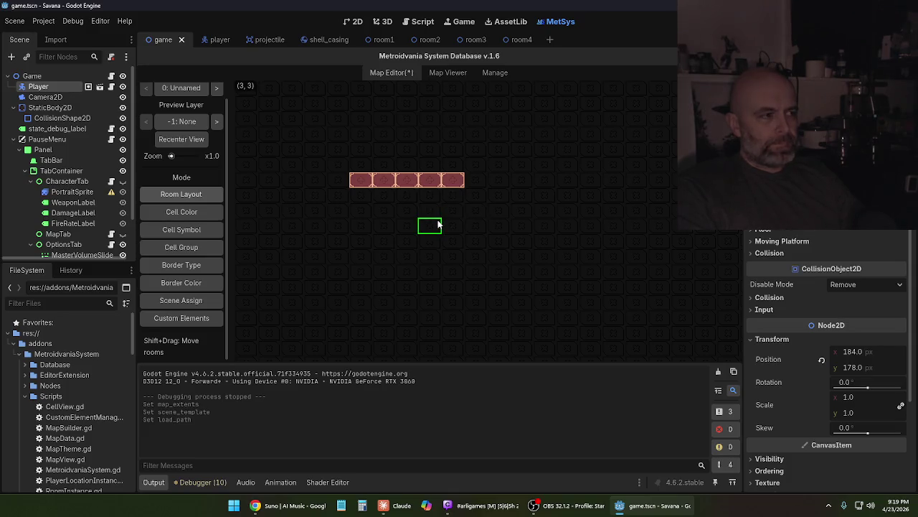
Remove the red room's fifth cell and save game.tscn
scroll(205, 229, "up", 1)
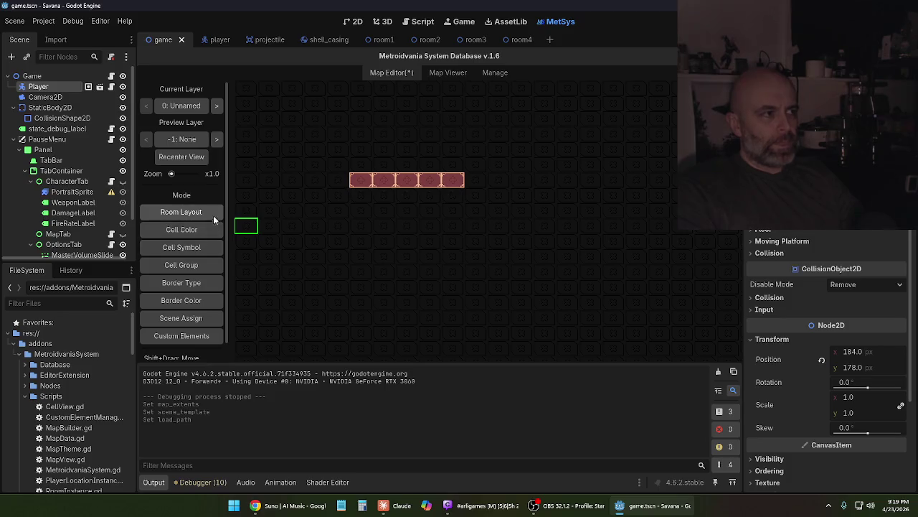
scroll(214, 194, "down", 1)
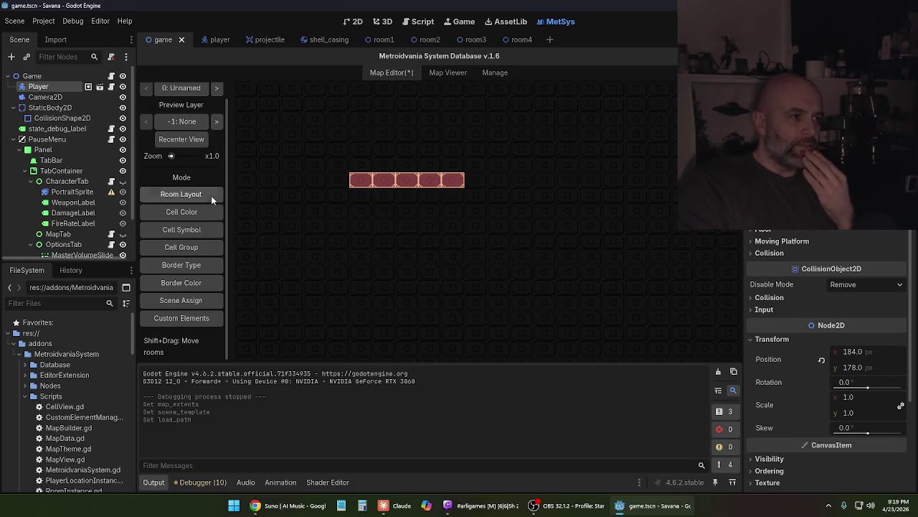
right_click(452, 181)
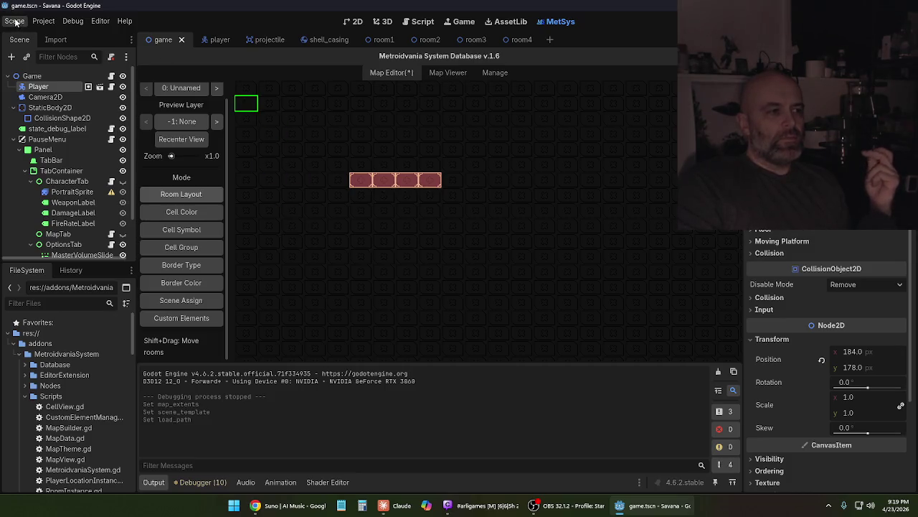
left_click(14, 21)
left_click(29, 94)
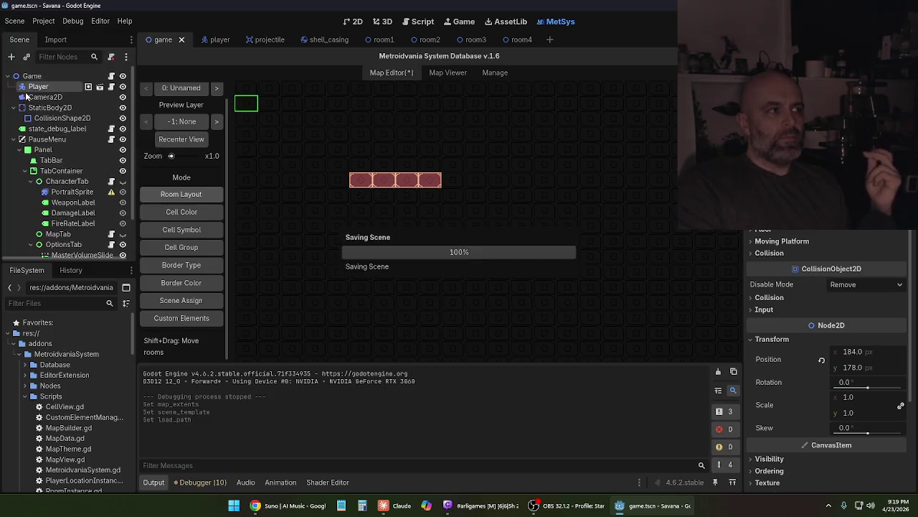
left_click(14, 21)
left_click(28, 204)
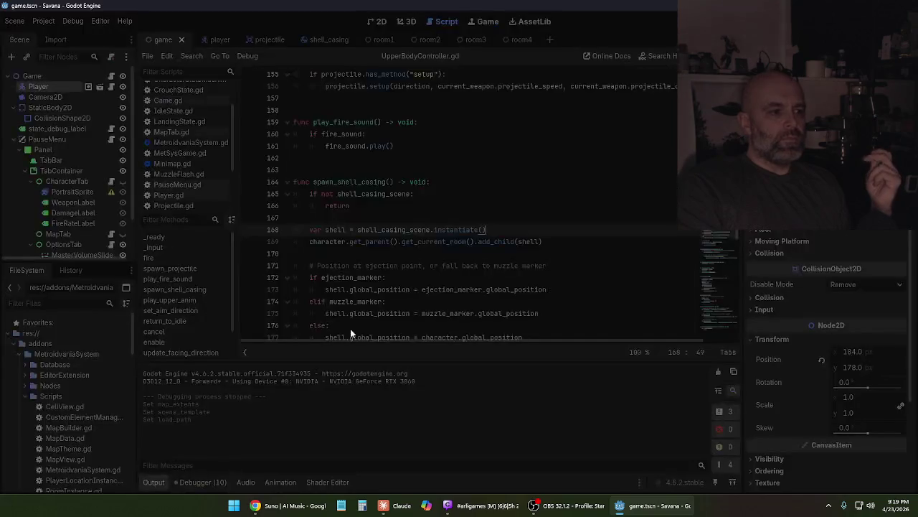
Delete the drafted Claude reply, then bring up Chrome and pause the playing Suno track
key("alt+Tab")
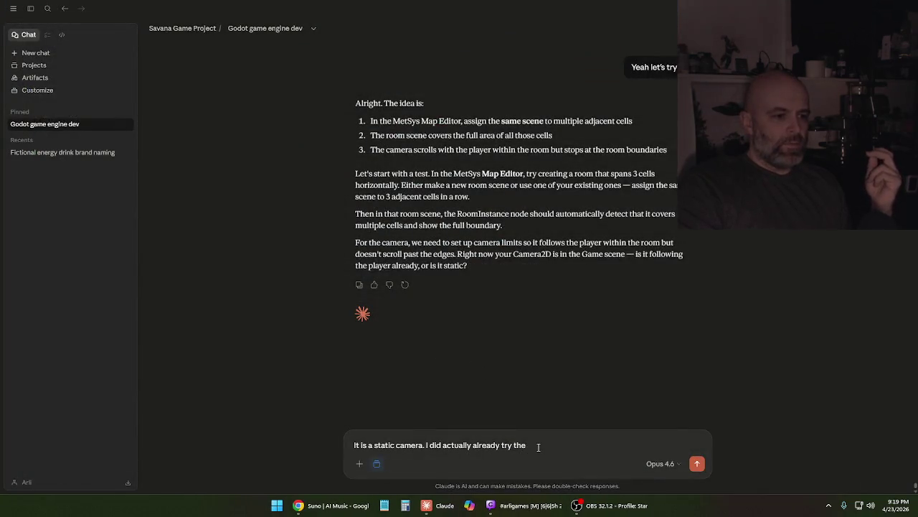
key("ctrl+a")
key("BackSpace")
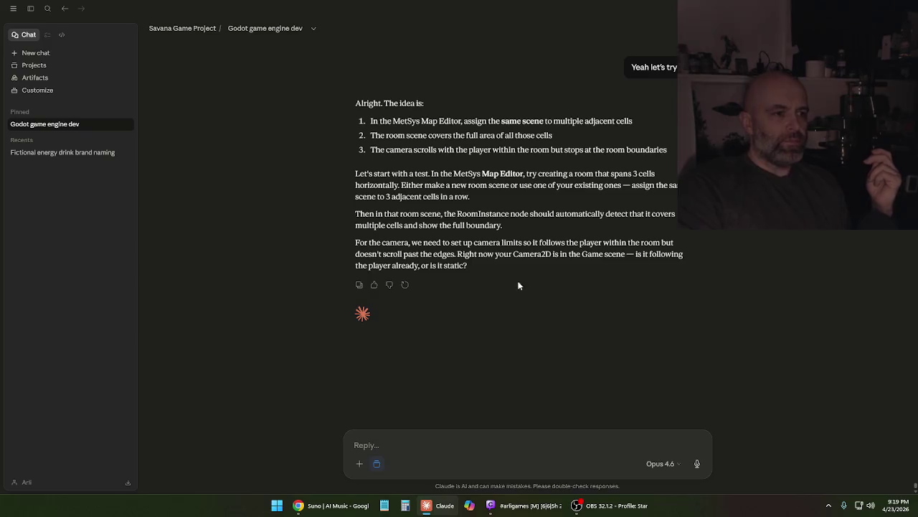
key("super+d")
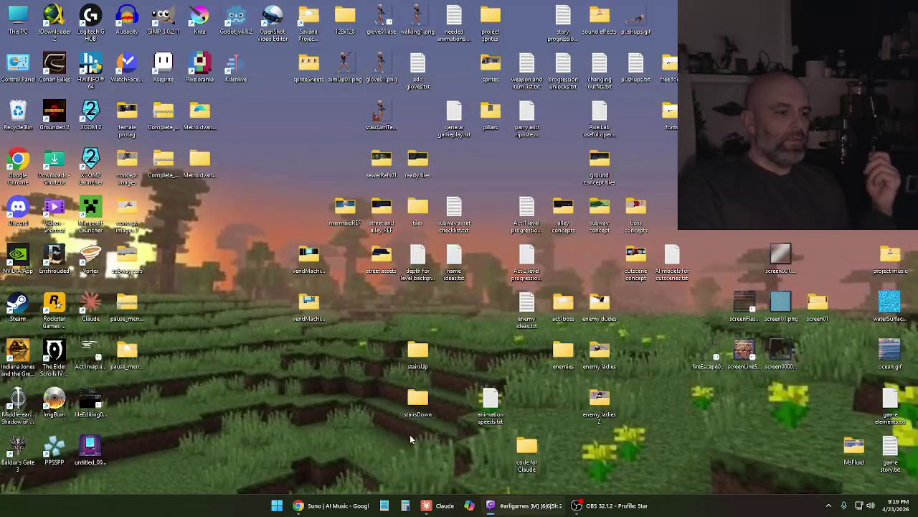
left_click(349, 508)
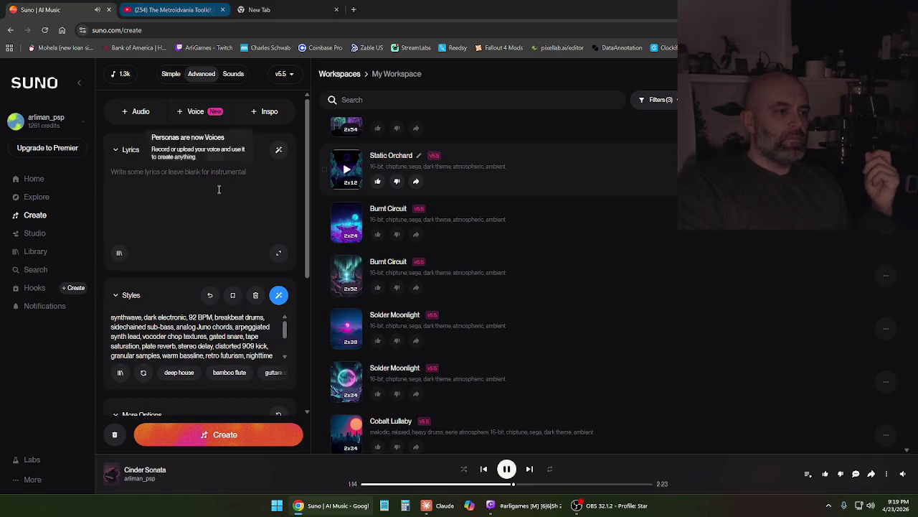
left_click(506, 468)
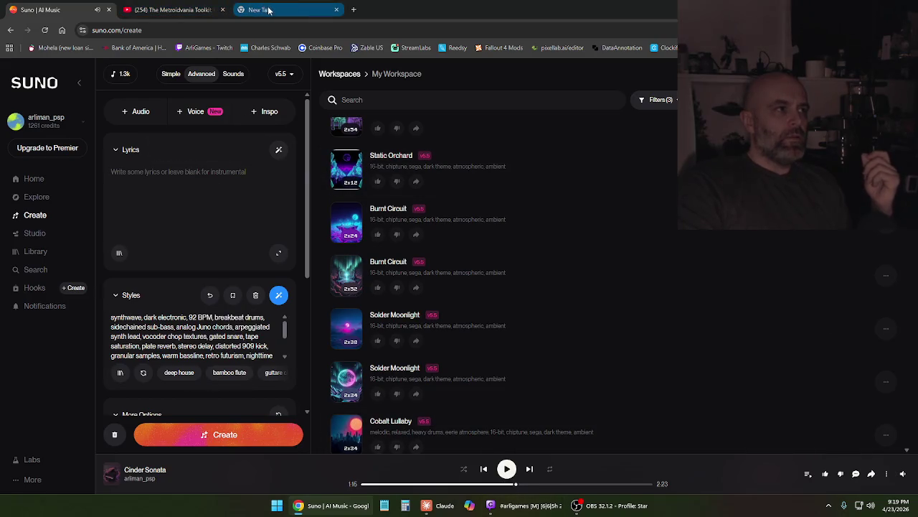
Rewind 'The Metroidvania Toolkit For Godot Engine' video to its Map Editor demo near 3:01, then minimise Chrome
left_click(172, 10)
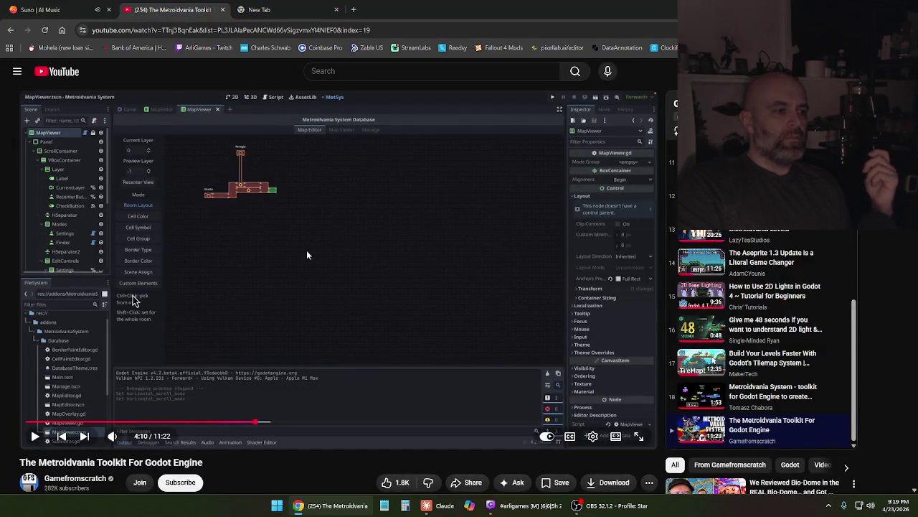
mouse_move(200, 421)
left_mouse_down()
mouse_move(89, 425)
mouse_move(190, 429)
left_mouse_up()
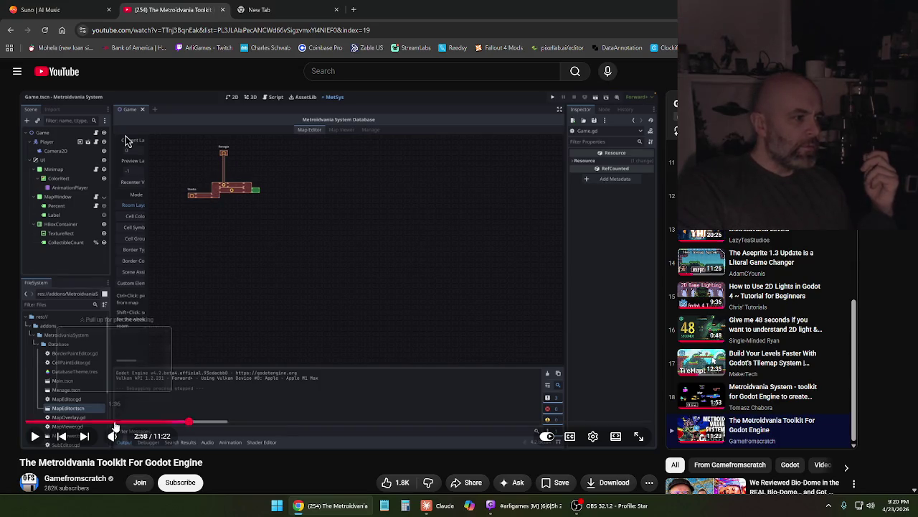
left_click(222, 292)
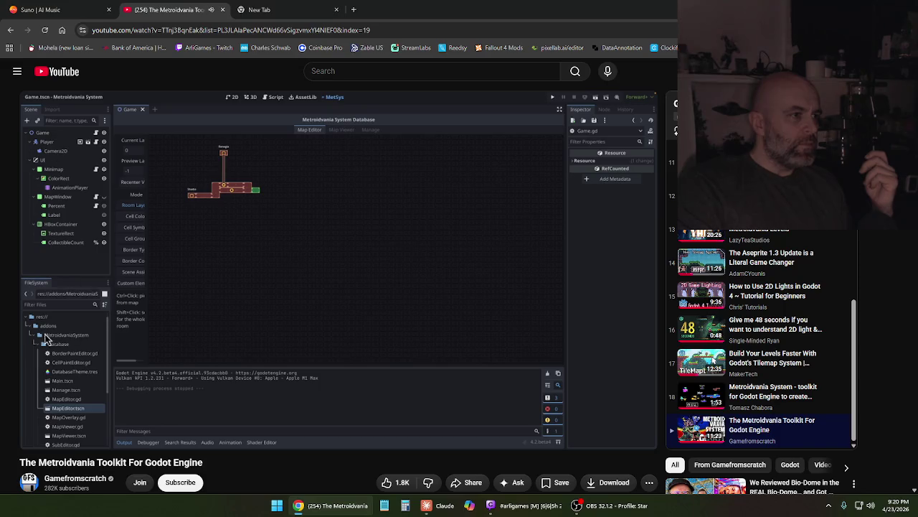
left_click(231, 253)
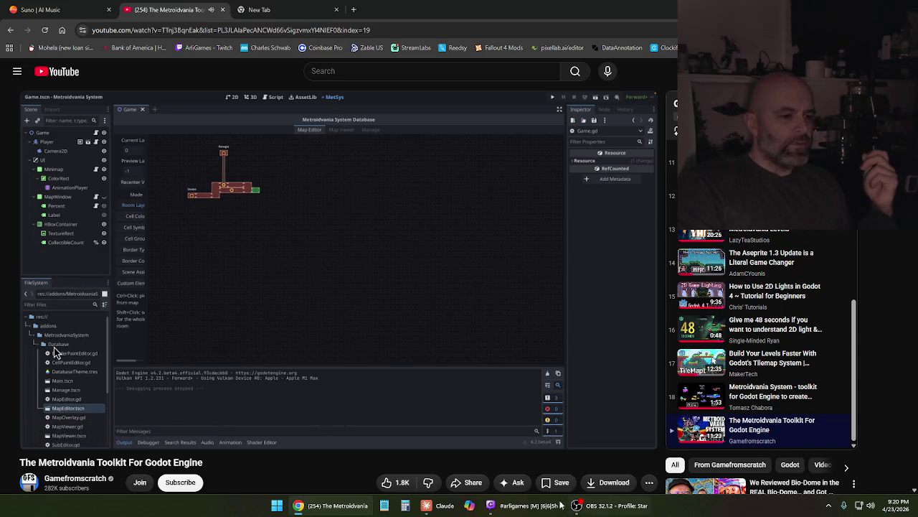
left_click(323, 506)
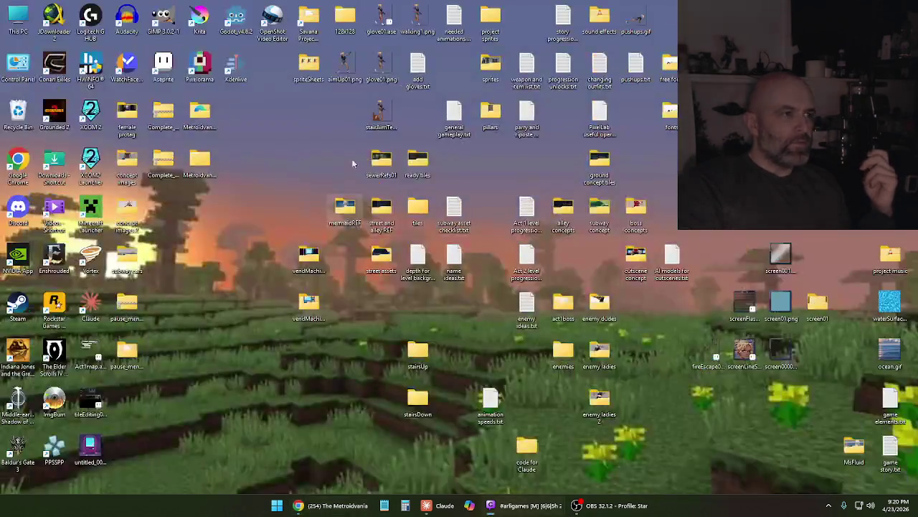
Launch Godot from the desktop and open the Savana project
double_click(234, 20)
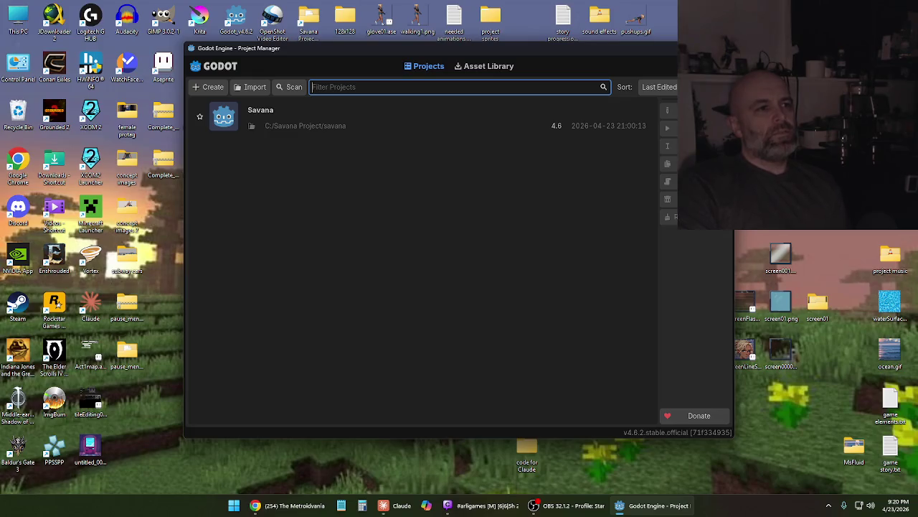
double_click(405, 114)
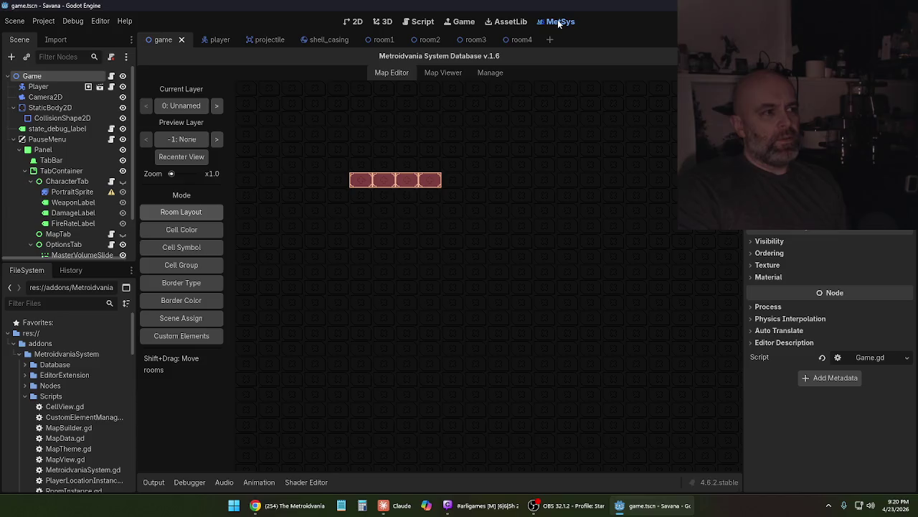
Experiment with adding and erasing room cells below and to the right of the row's end
left_click(198, 230)
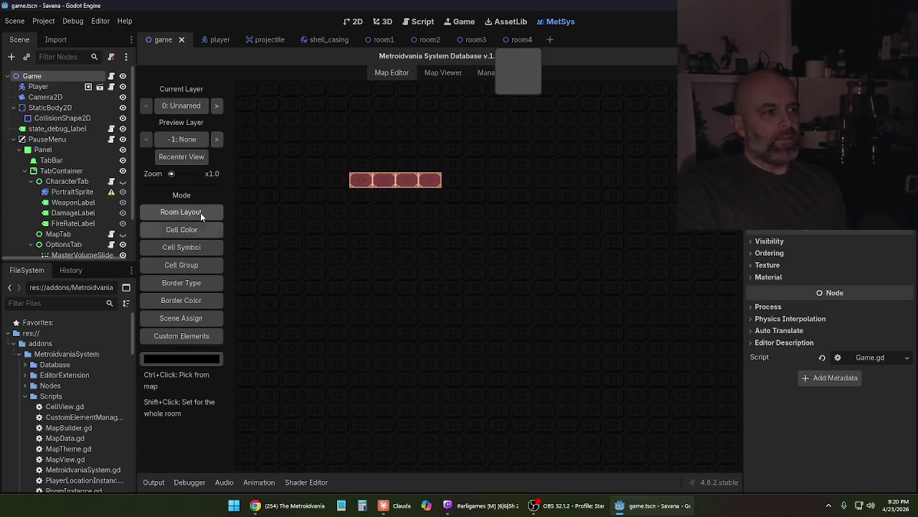
left_click(200, 212)
left_click(452, 195)
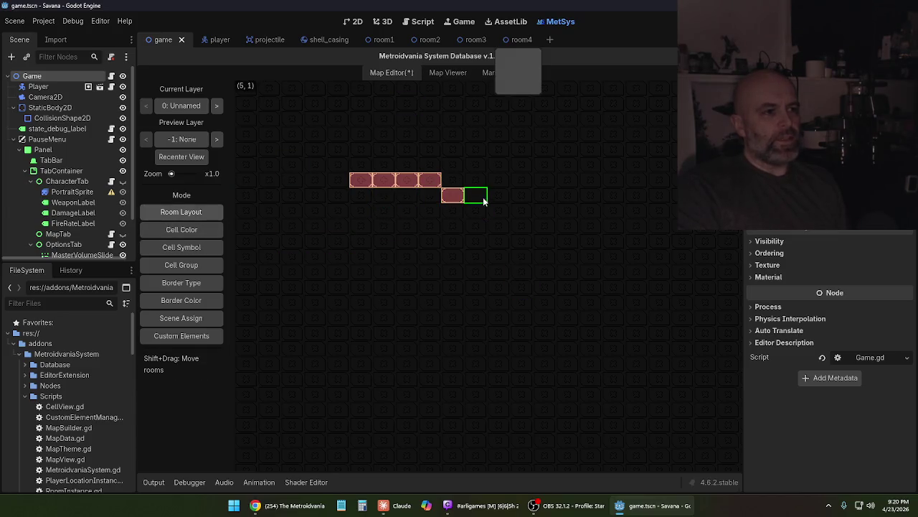
left_click(475, 198)
right_click(463, 201)
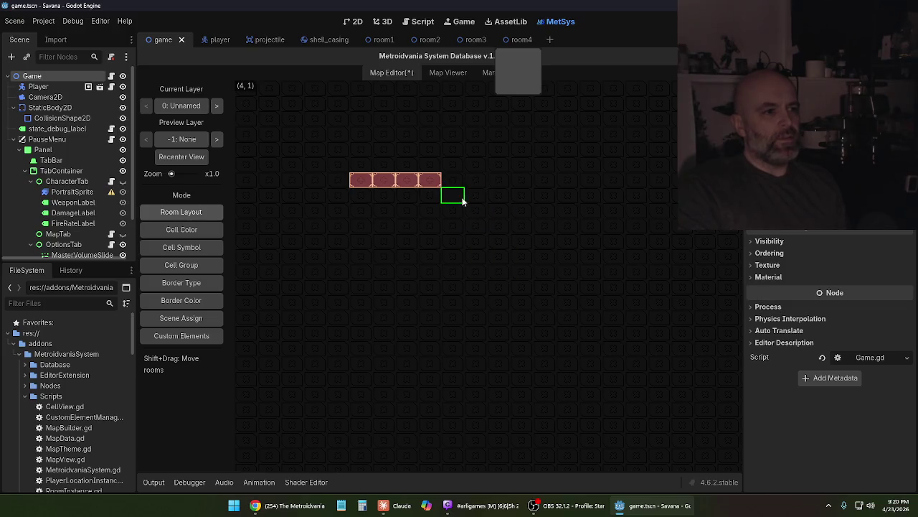
mouse_move(474, 187)
left_mouse_down()
mouse_move(494, 188)
mouse_move(495, 171)
left_mouse_up()
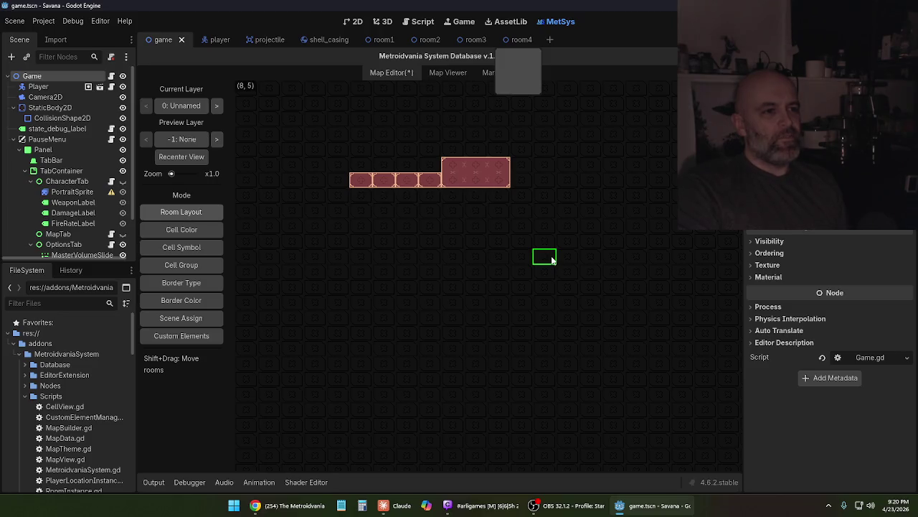
right_click(502, 185)
right_click(485, 185)
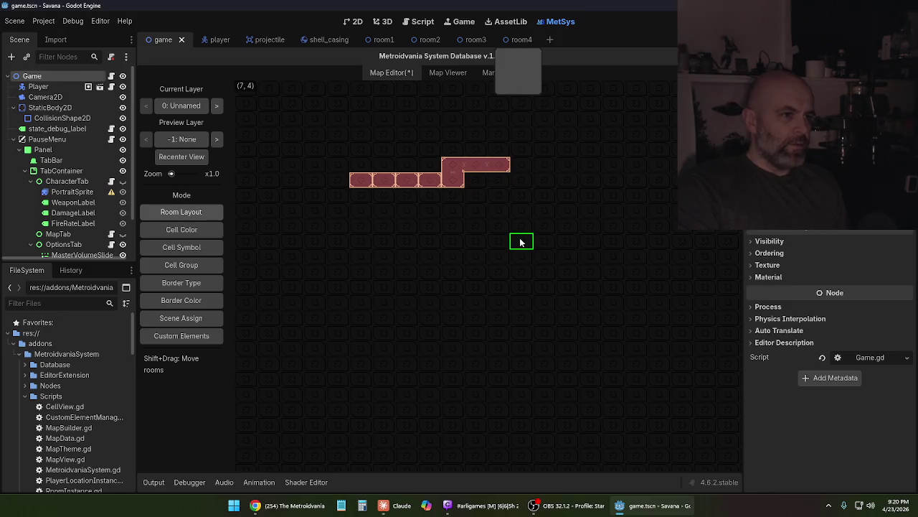
Reshape into an L-shaped room, erase it, and draw a two-cell-wide room at the row's end
left_click_drag(449, 166, 491, 168)
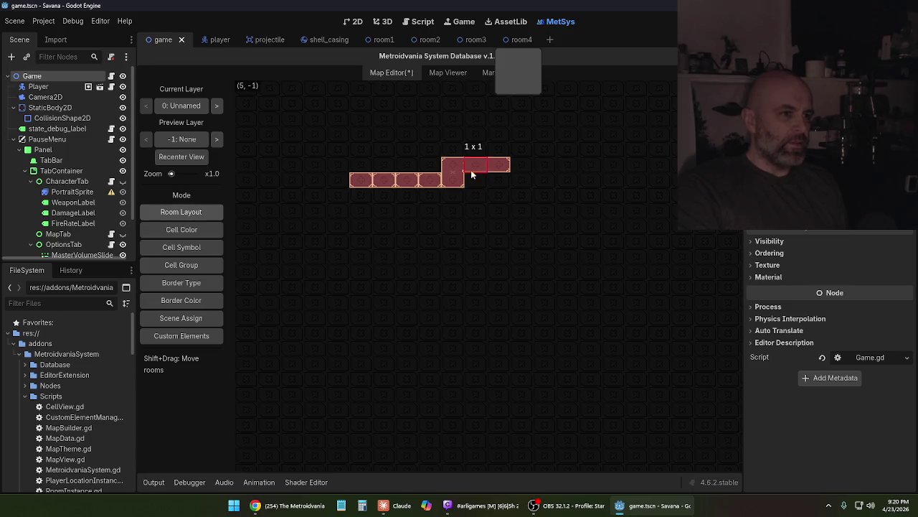
right_click(476, 168)
right_click(499, 167)
right_click(452, 168)
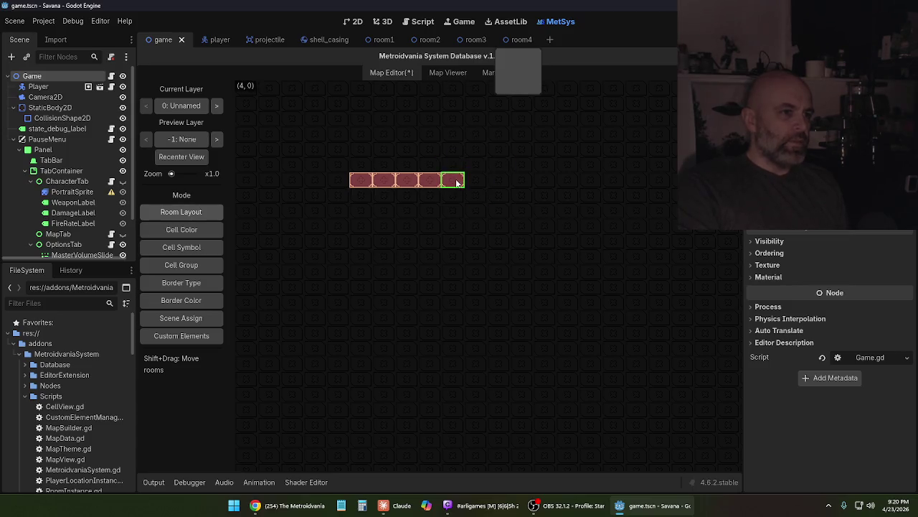
right_click(452, 180)
right_click(433, 180)
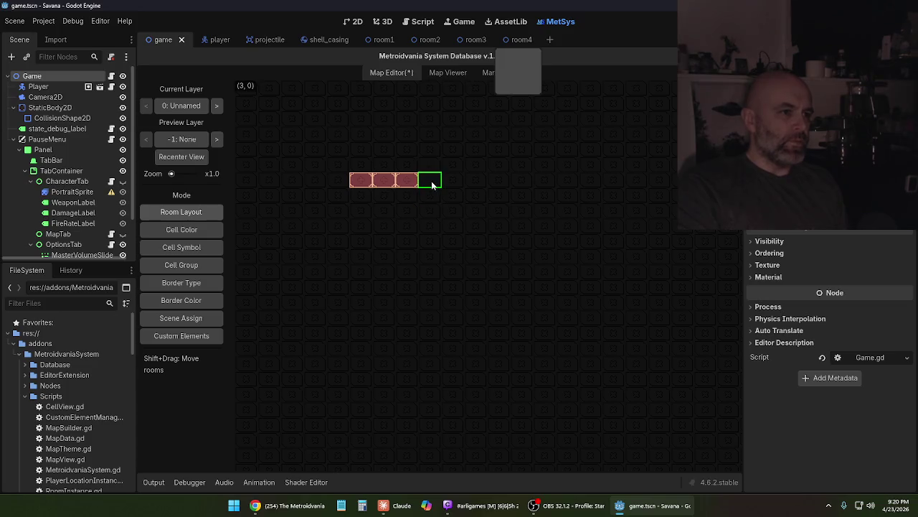
left_click_drag(432, 185, 456, 185)
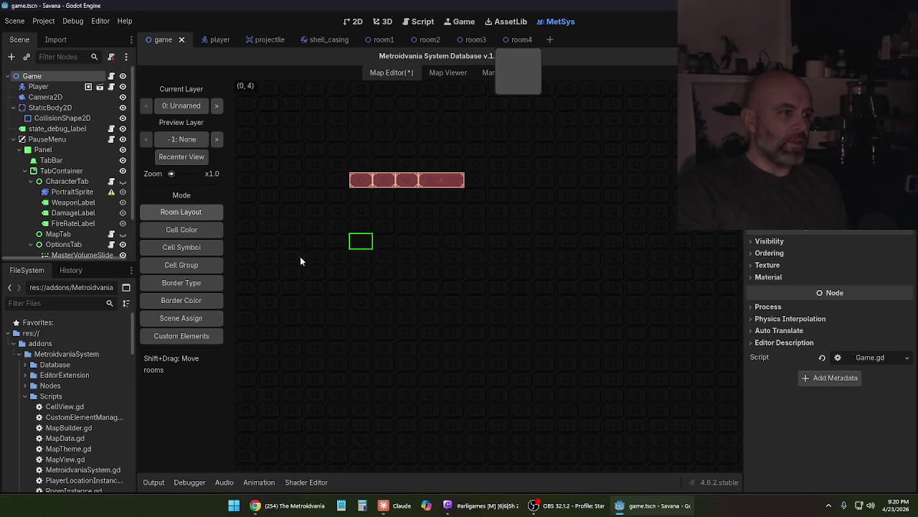
left_click(181, 318)
Assign a room .tscn scene to the map's room and run the game with F5
left_click(443, 181)
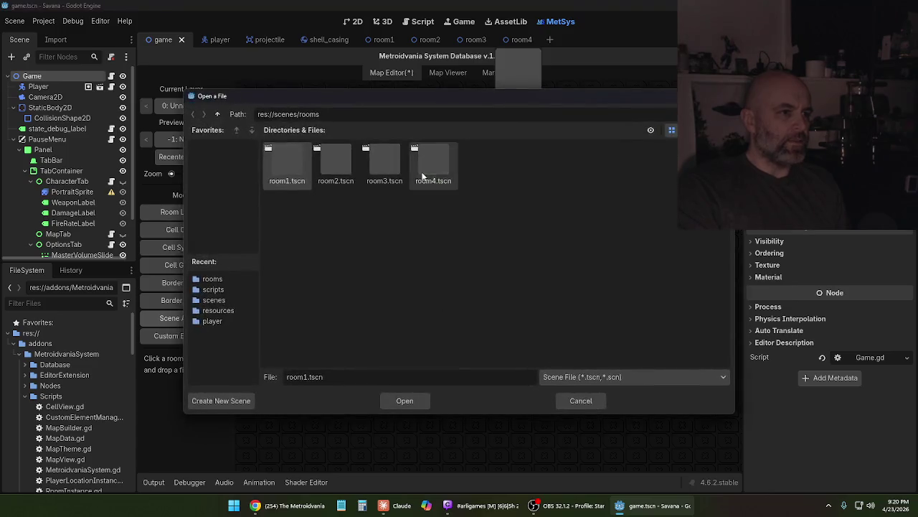
left_click(412, 403)
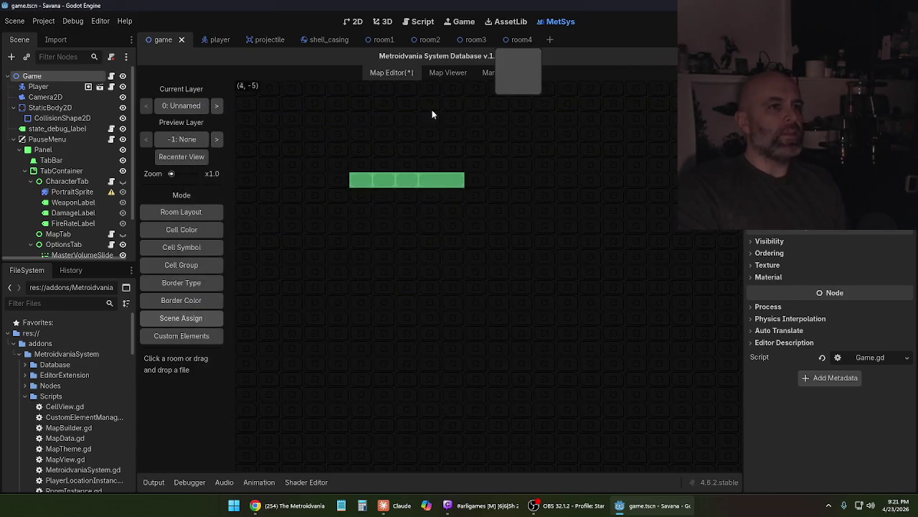
key("F5")
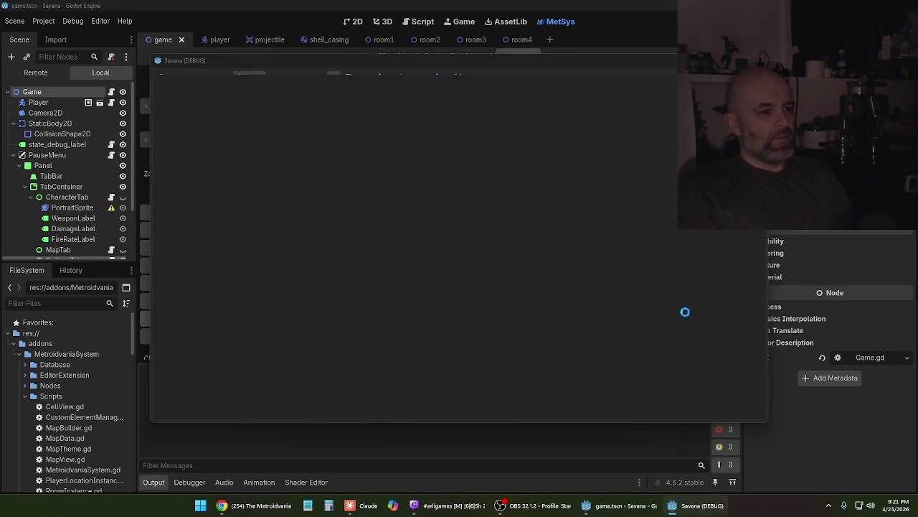
Walk the player right and left, letting it idle between moves, while the state label updates
key("Right")
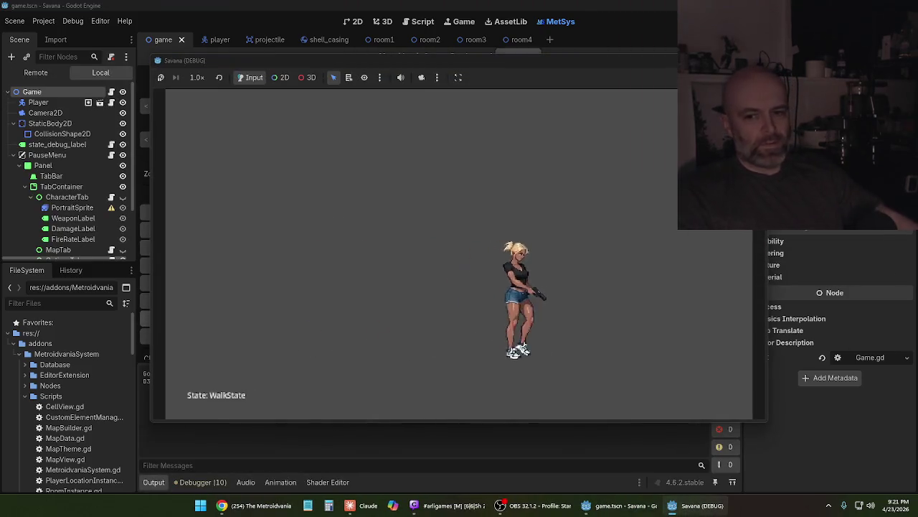
key("Right")
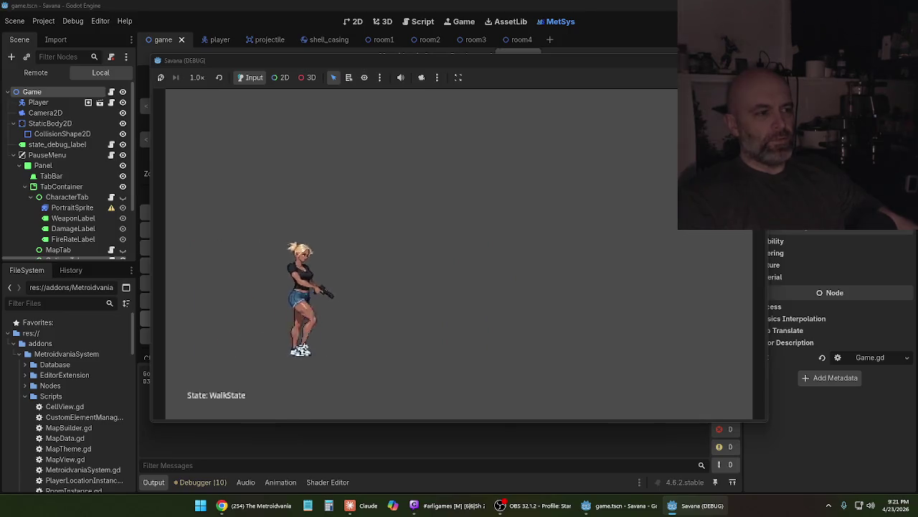
key("Right")
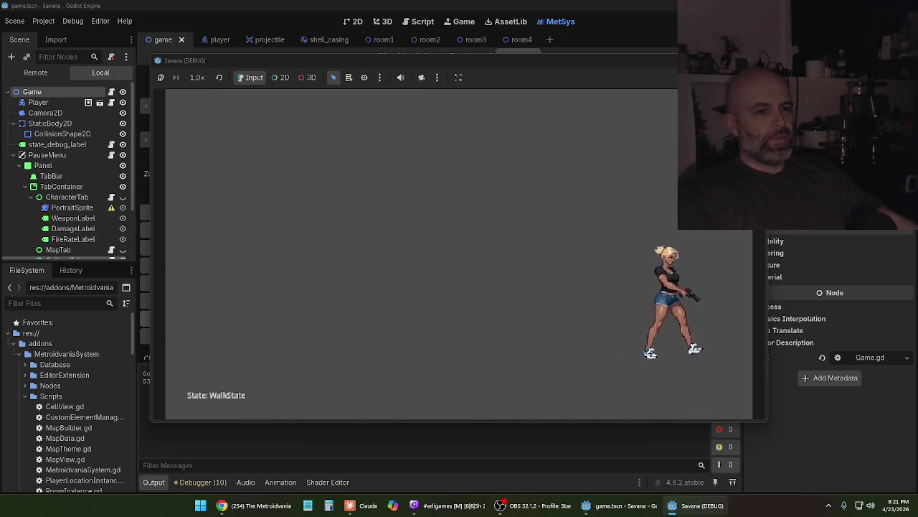
key("Right")
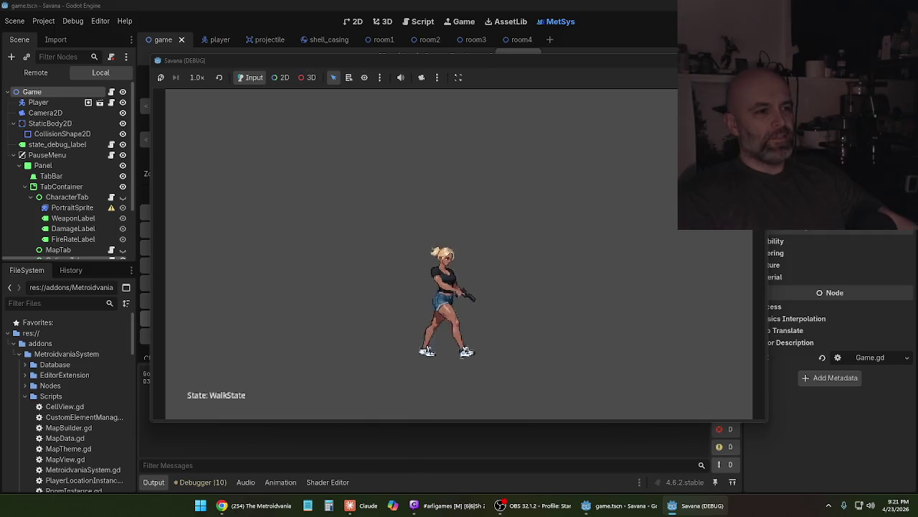
key("Right")
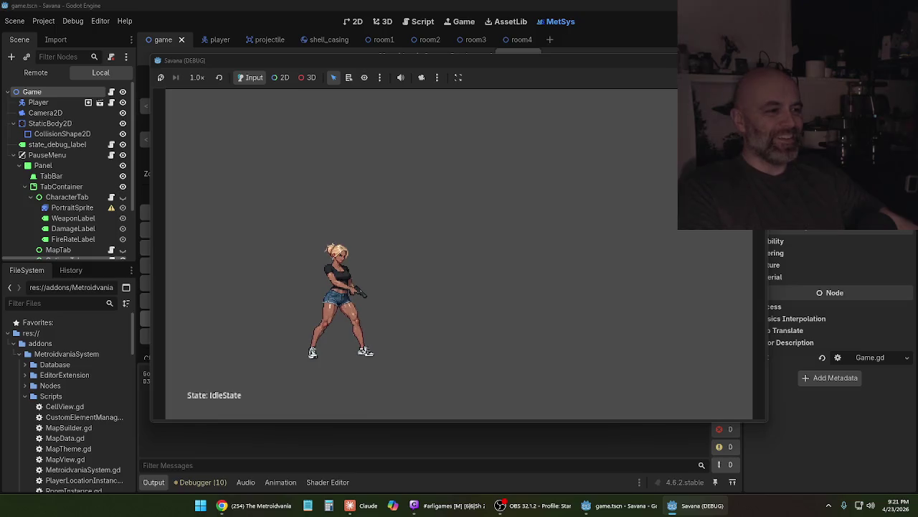
key("Right")
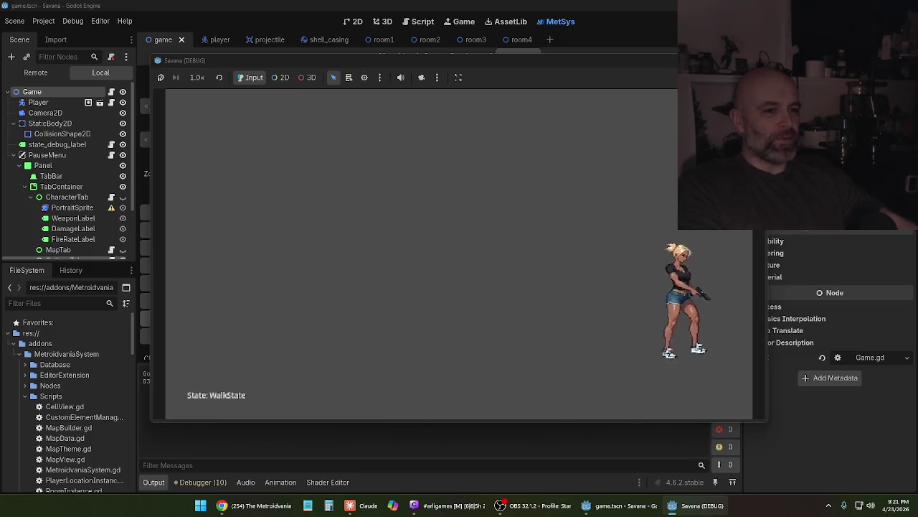
key("Left")
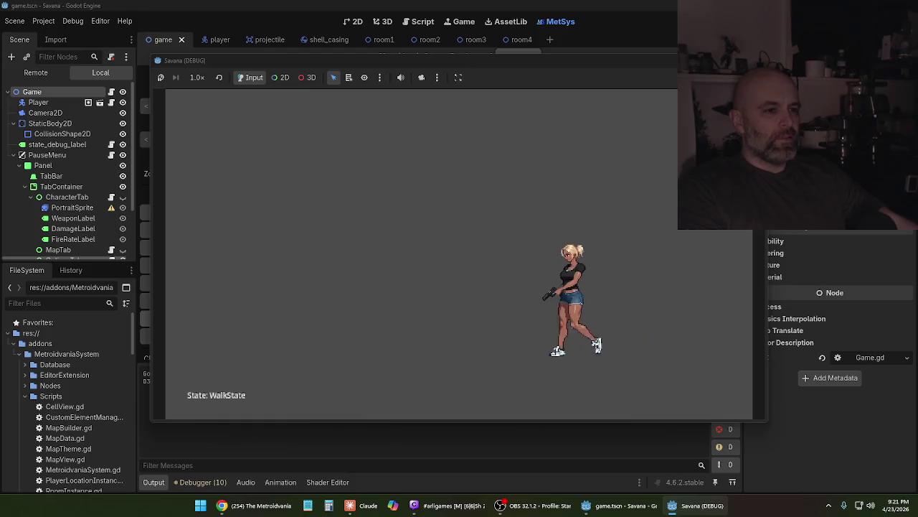
key("Left")
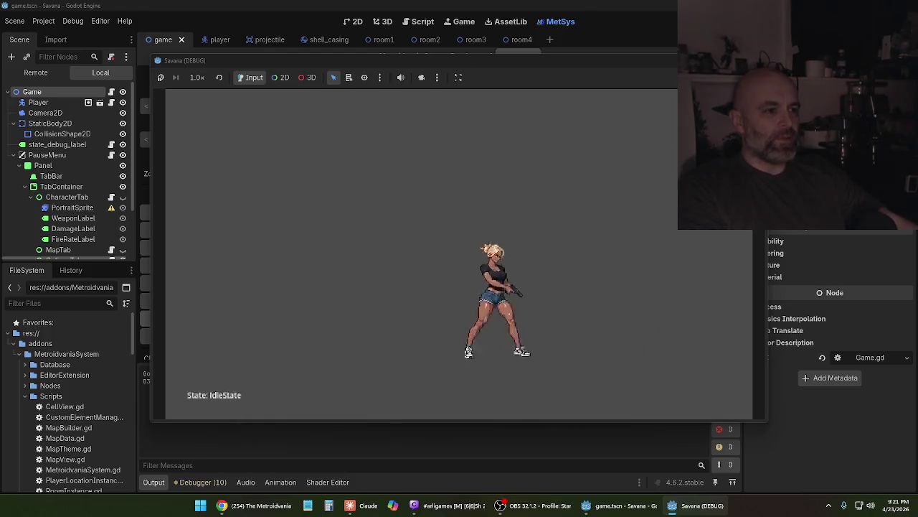
key("Right")
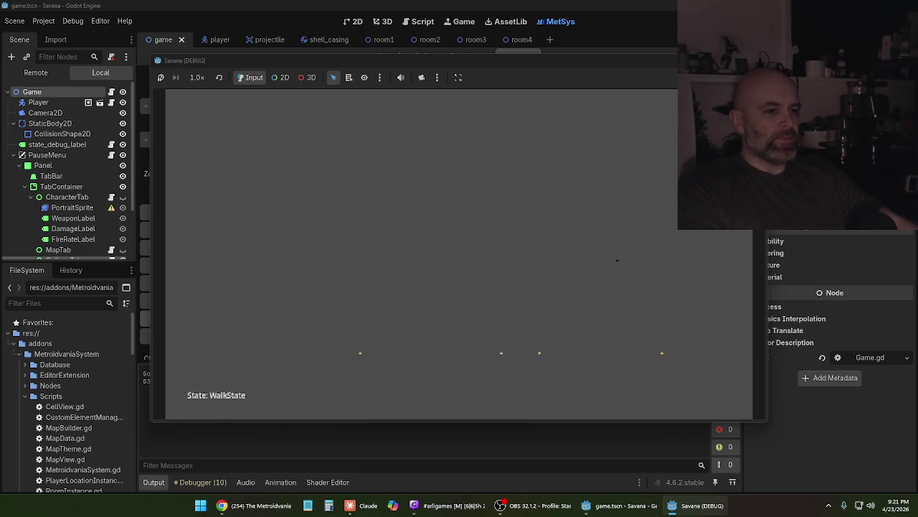
Walk while firing, then crouch and slide the player before stopping the game with F8
key("Left")
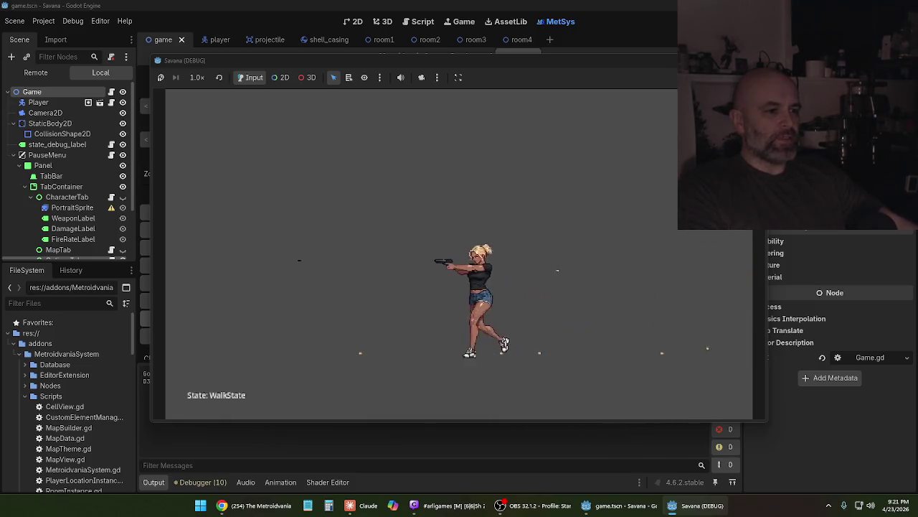
key("Left")
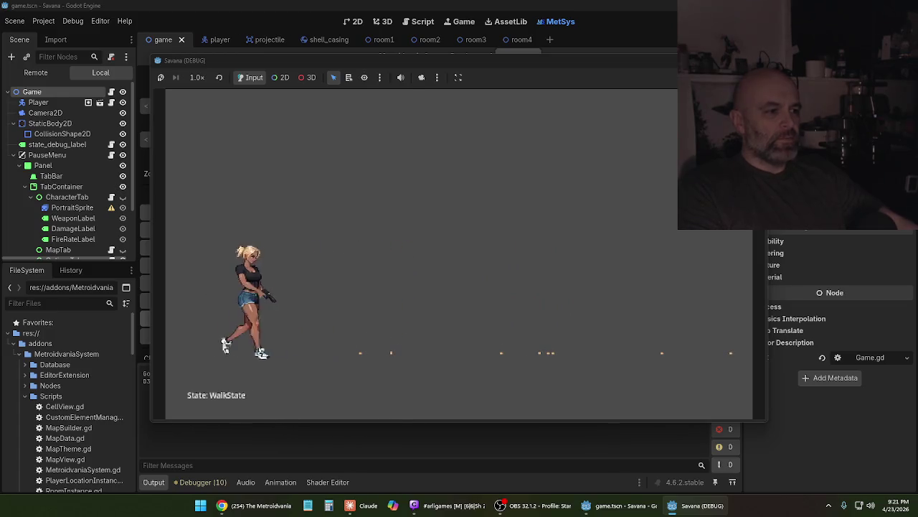
key("Right")
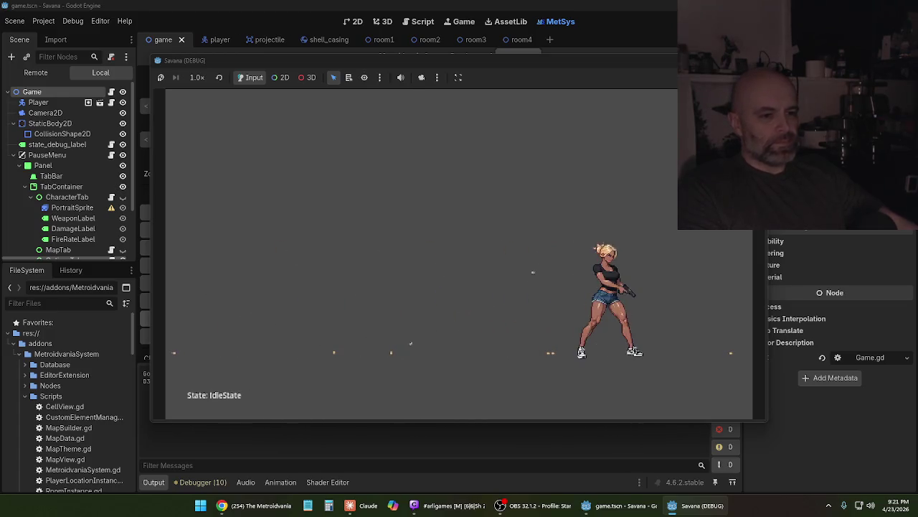
key("Left")
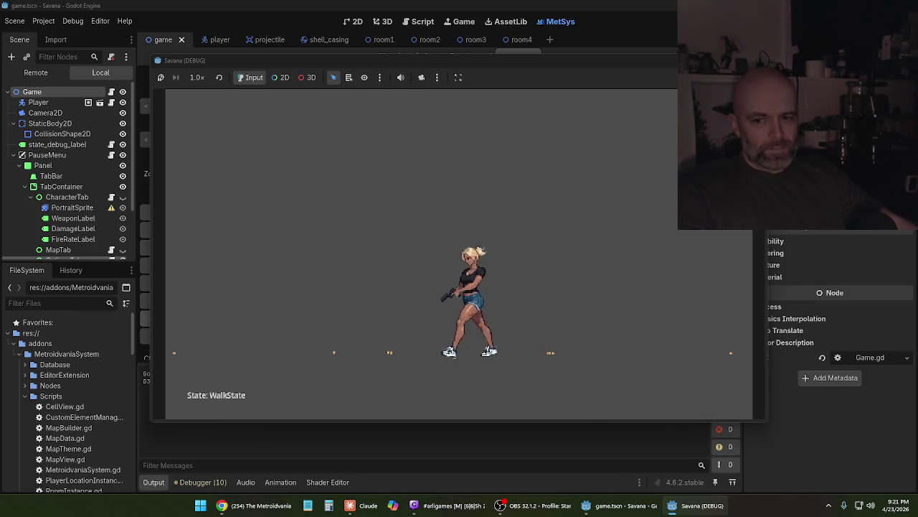
key("Down")
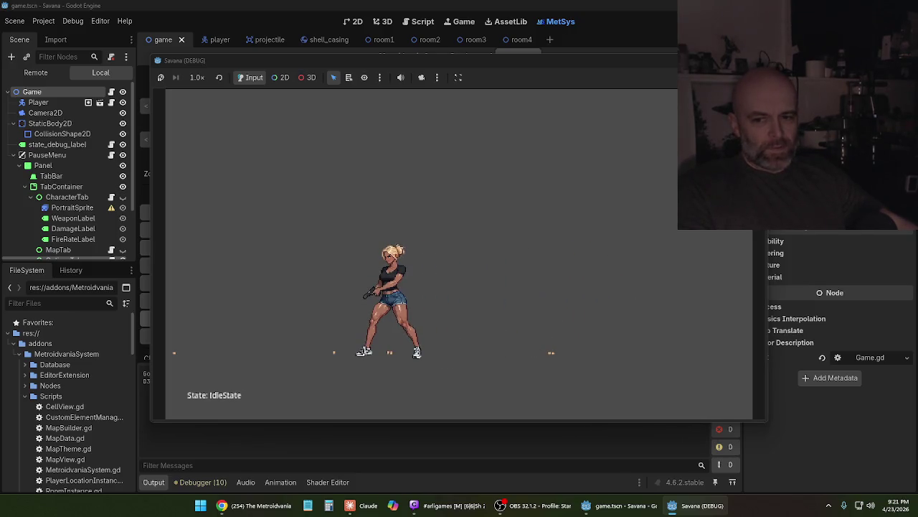
key("Down")
key("Left")
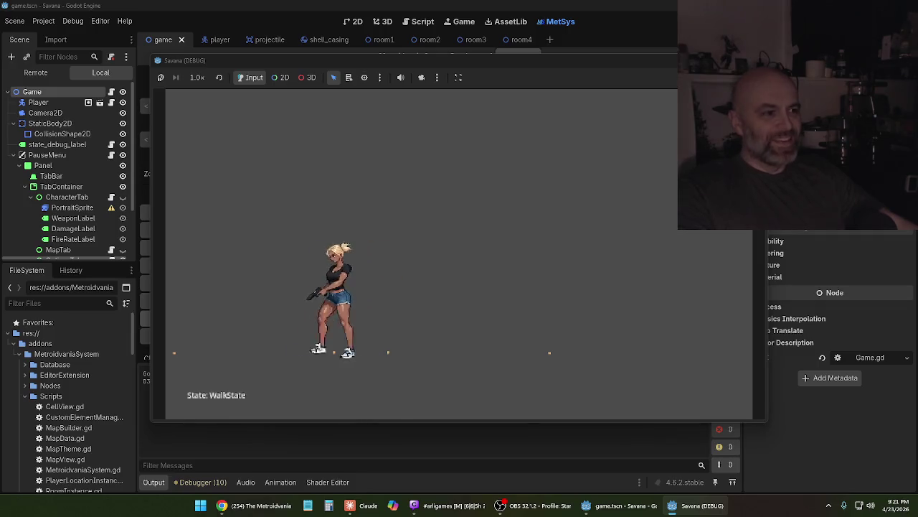
key("F8")
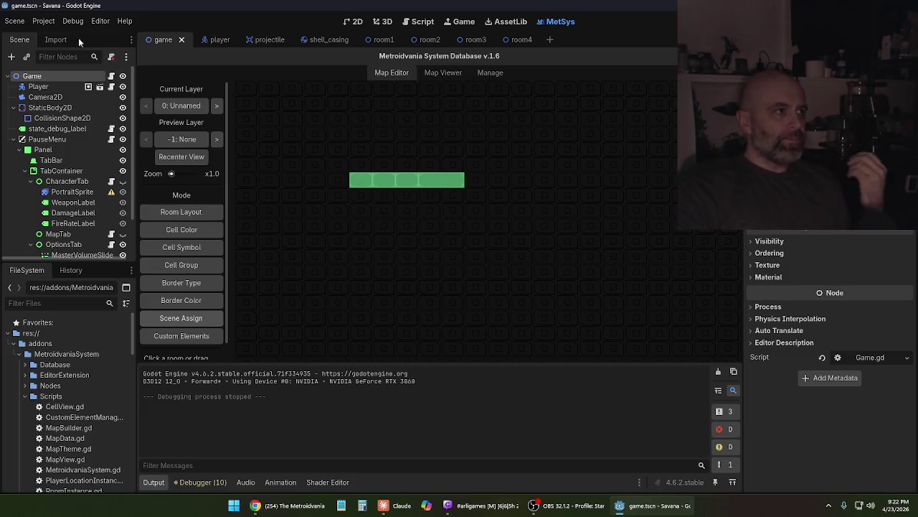
Save the game scene and switch to the Claude chat
left_click(14, 21)
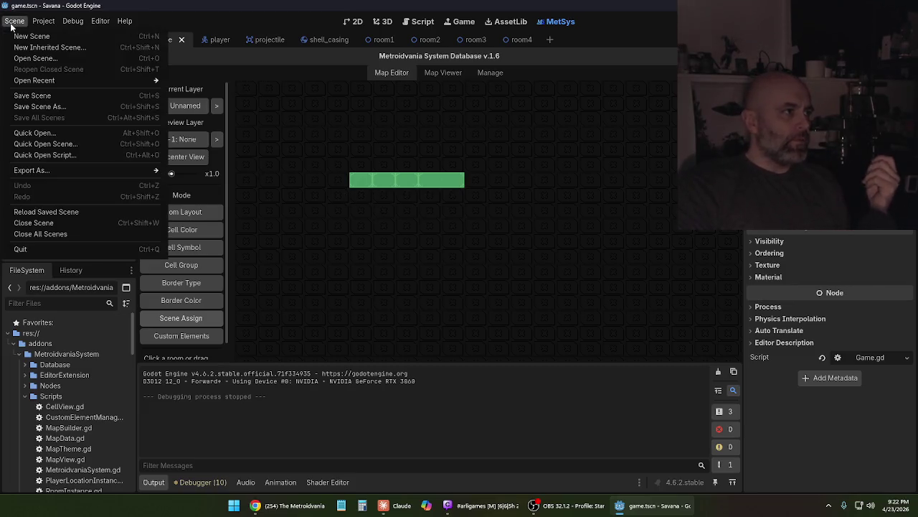
left_click(31, 95)
left_click(402, 505)
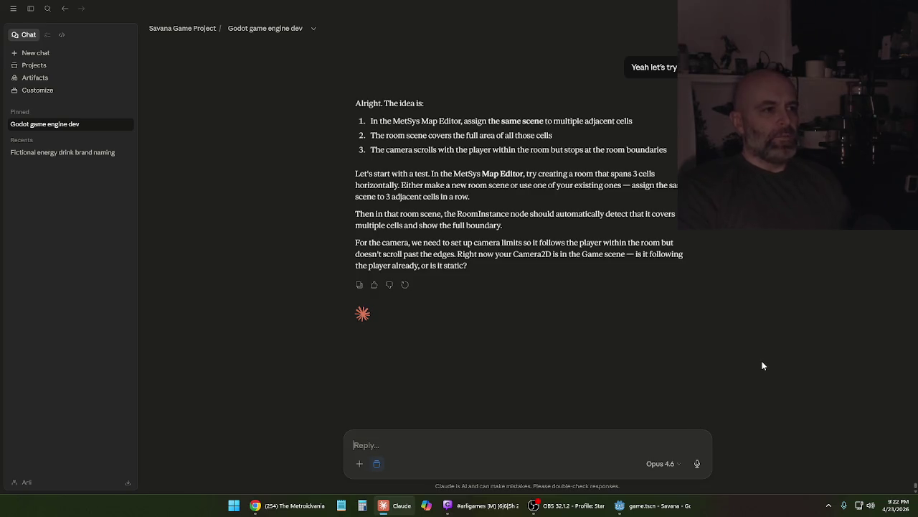
Send Claude a message explaining that dragging makes bigger MetSys rooms and asking for a following camera
type("I fi")
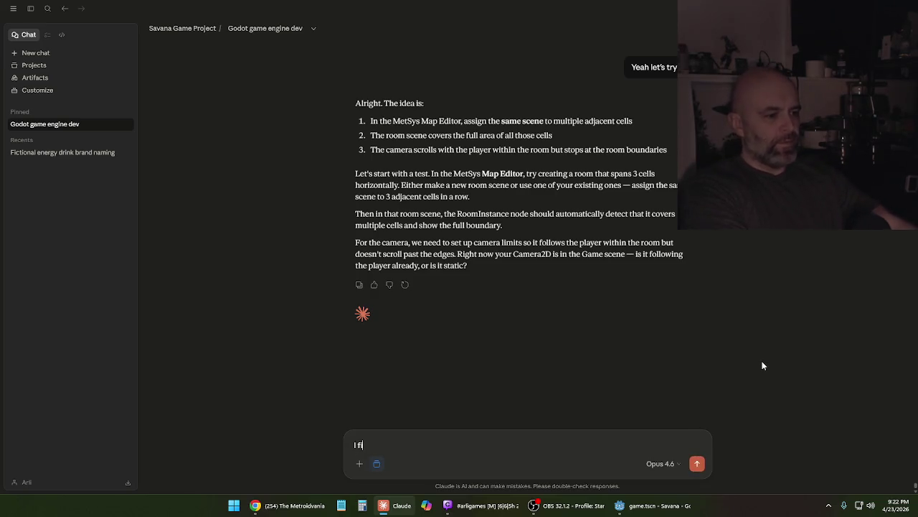
type("gured out how to ")
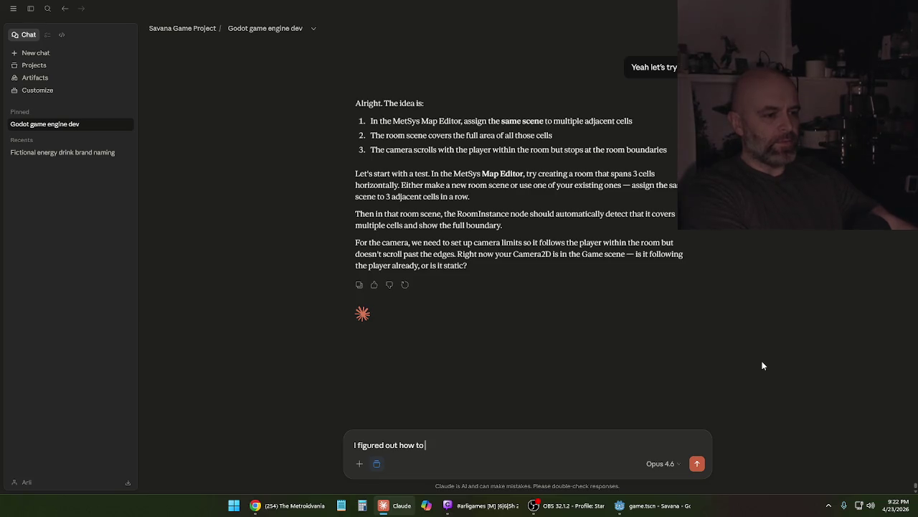
type("make a bigger room ")
type("in the")
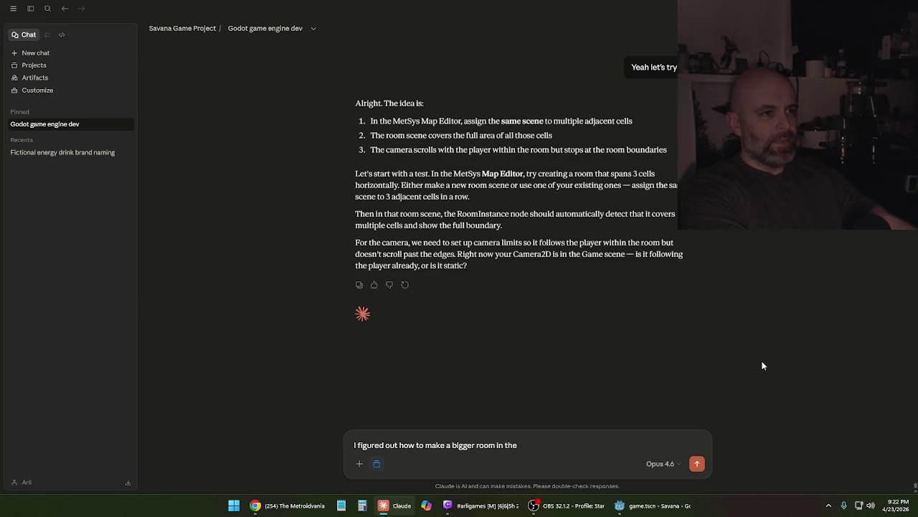
type(" MetSys editor, you just drag when")
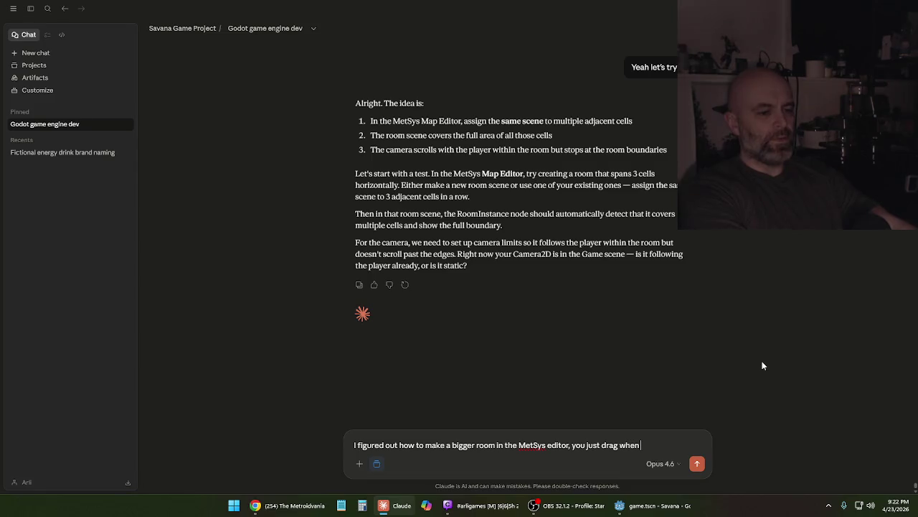
key("BackSpace")
key("BackSpace")
key("BackSpace")
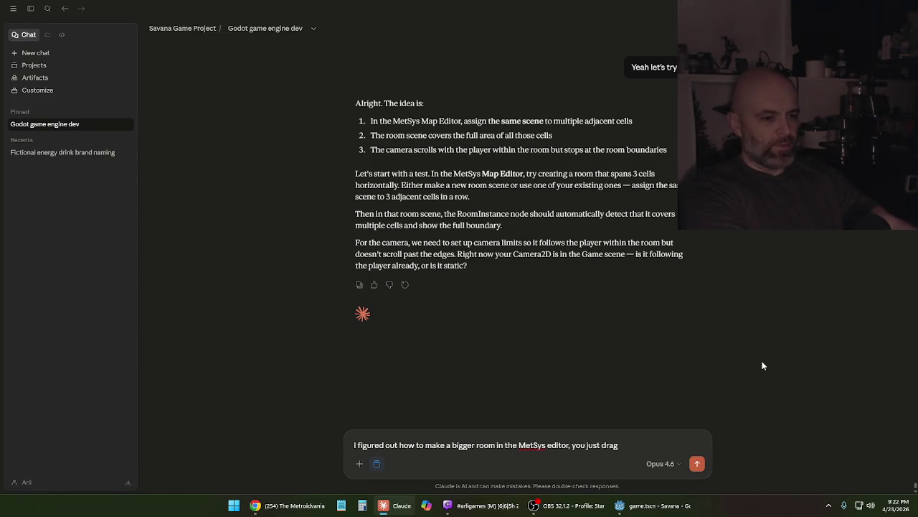
type(" the mouse")
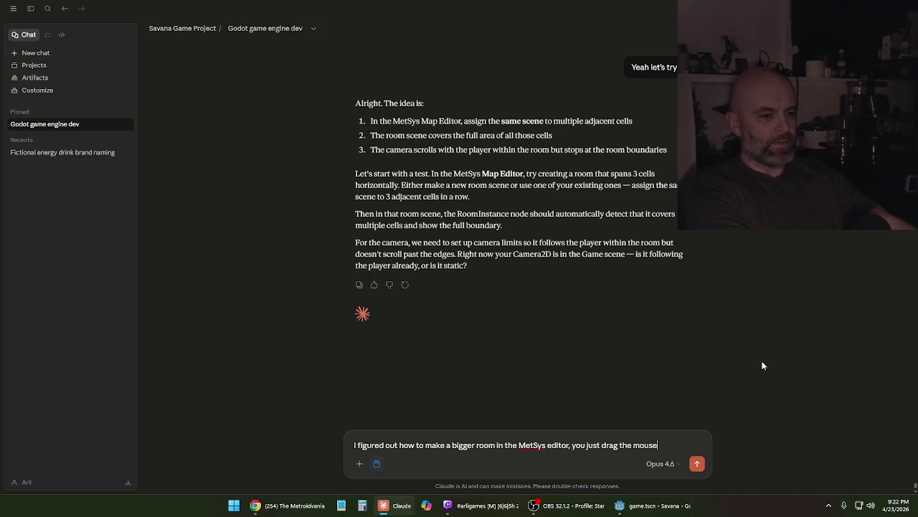
type(" whing")
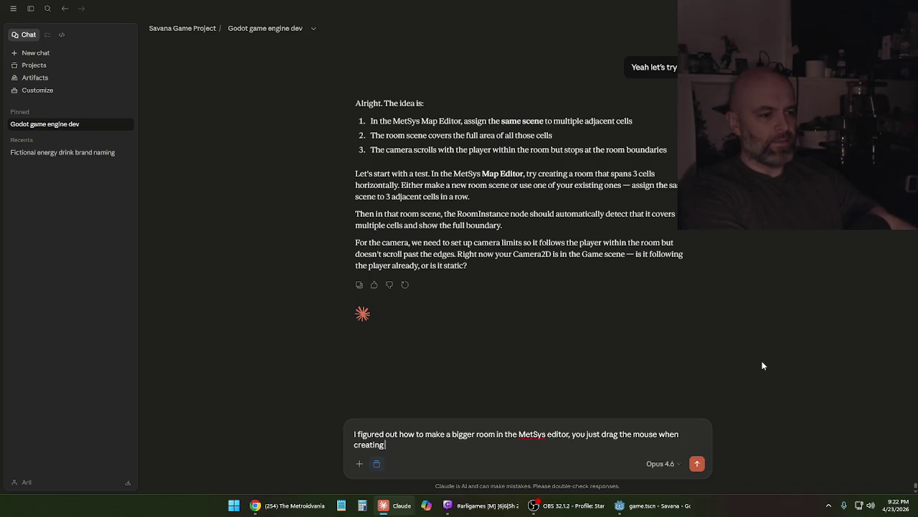
type(". So now I just need the")
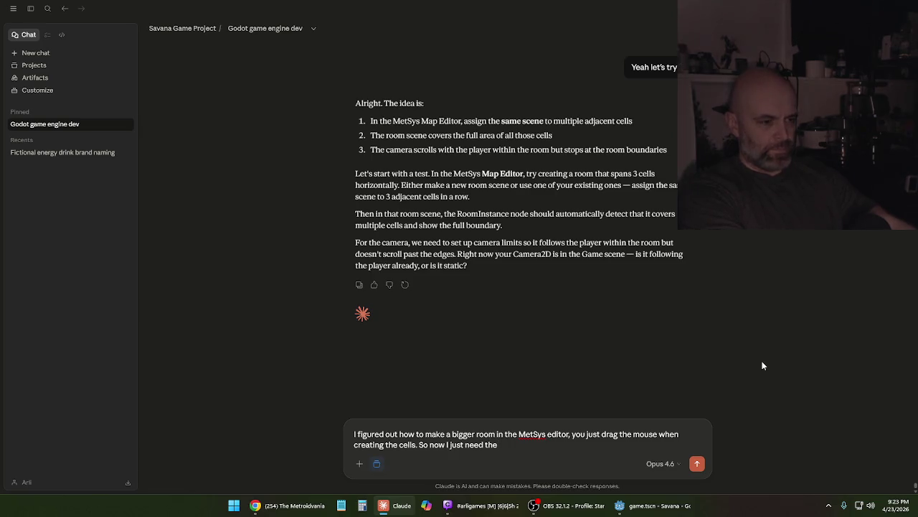
type(" camera follo")
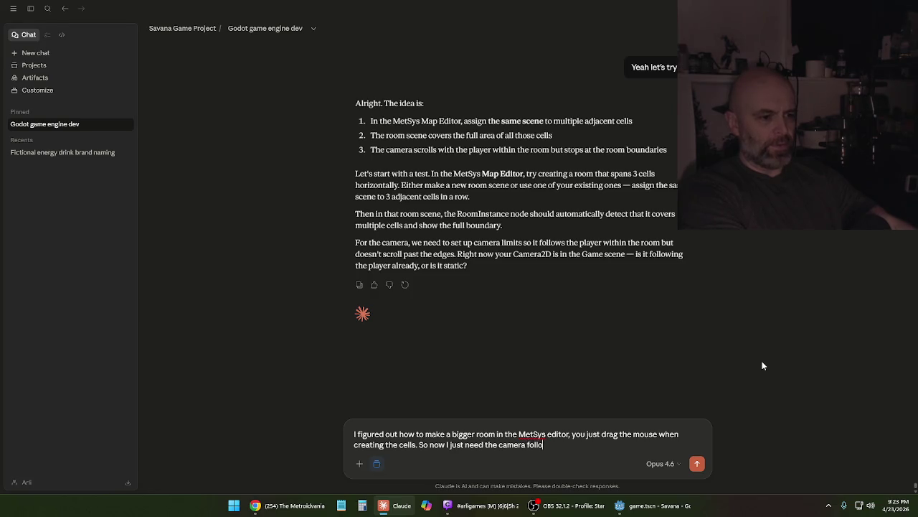
type("wing. I have a static camera right now.")
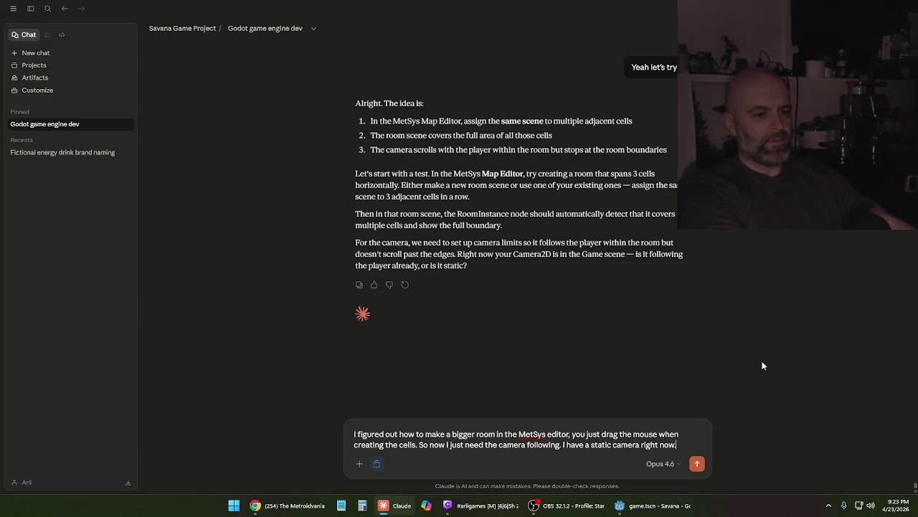
key("Return")
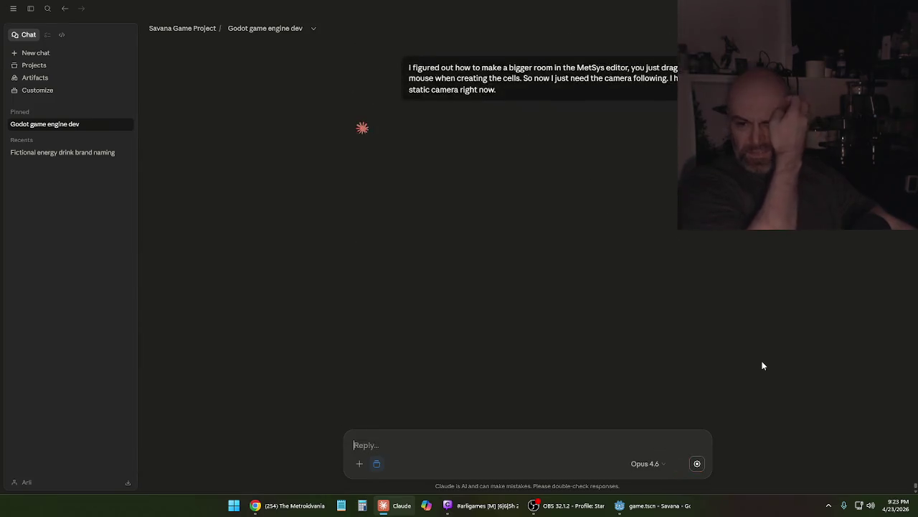
left_click(620, 505)
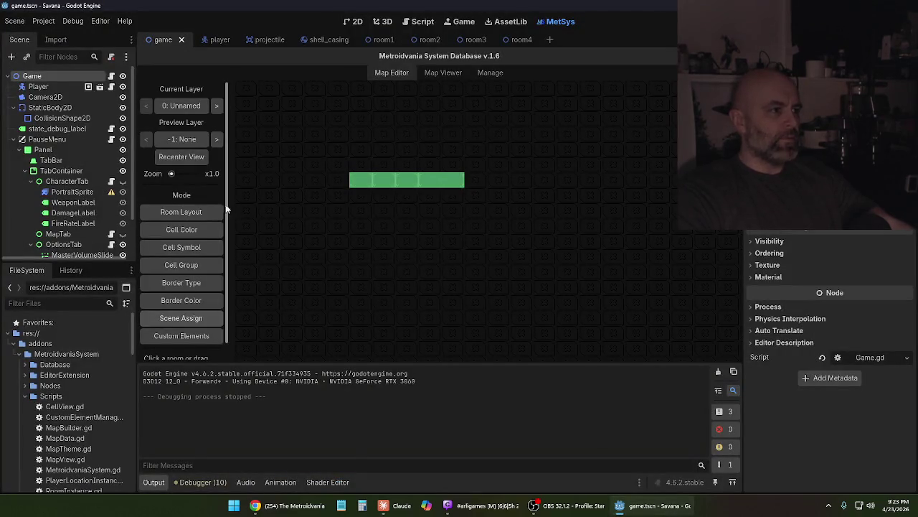
Extend the MetSys room two cells leftward and assign room1.tscn as its scene
left_click(180, 212)
right_click(359, 183)
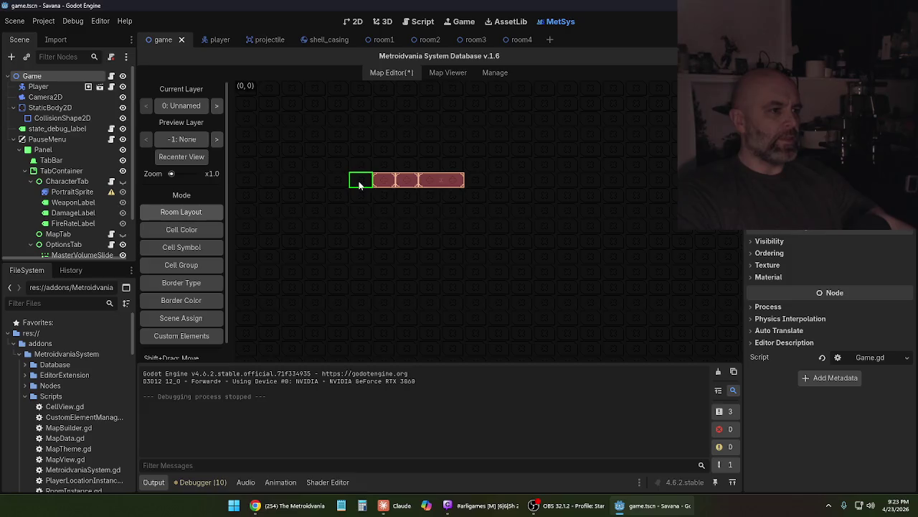
left_click_drag(351, 185, 333, 185)
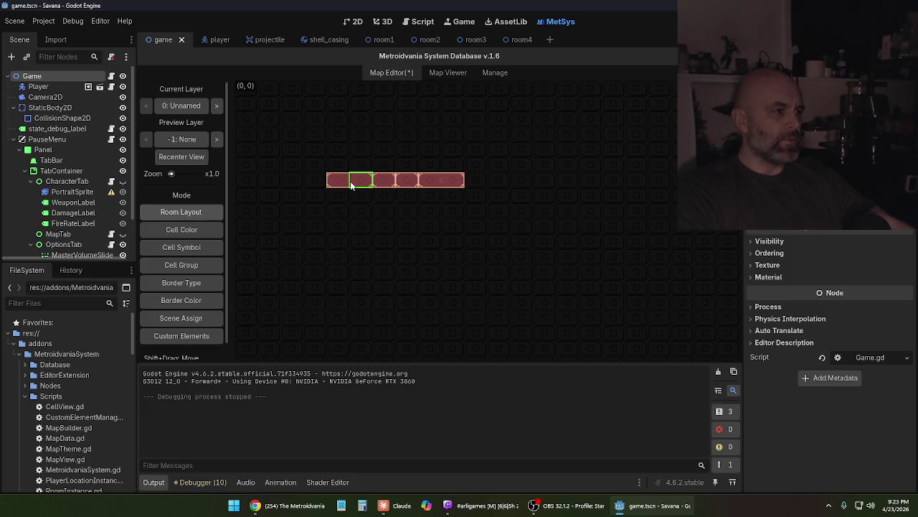
left_click(181, 318)
left_click(365, 185)
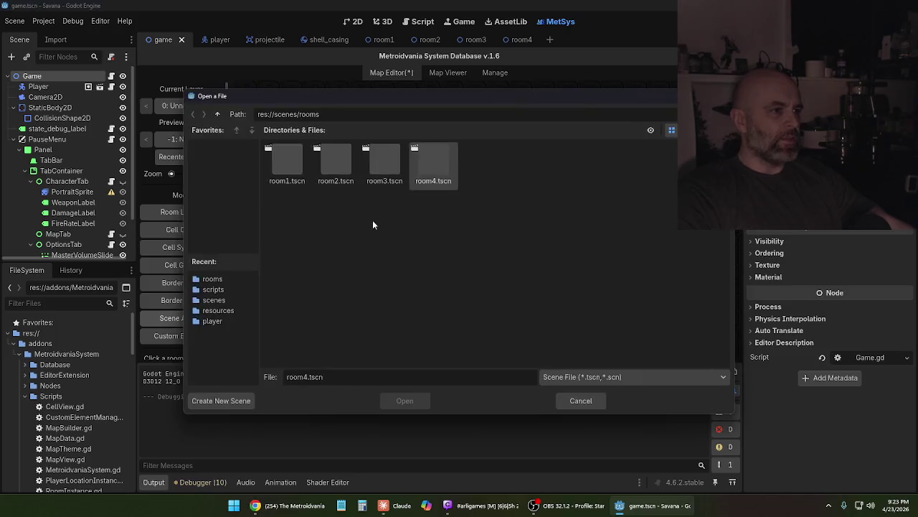
left_click(287, 165)
left_click(404, 401)
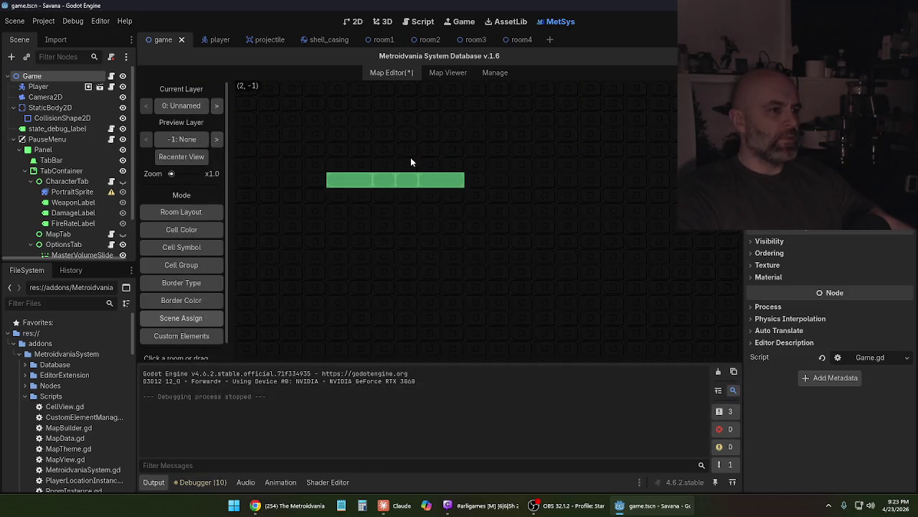
Test-run the game, walking the character left and right past the view edges, then close it
key("F5")
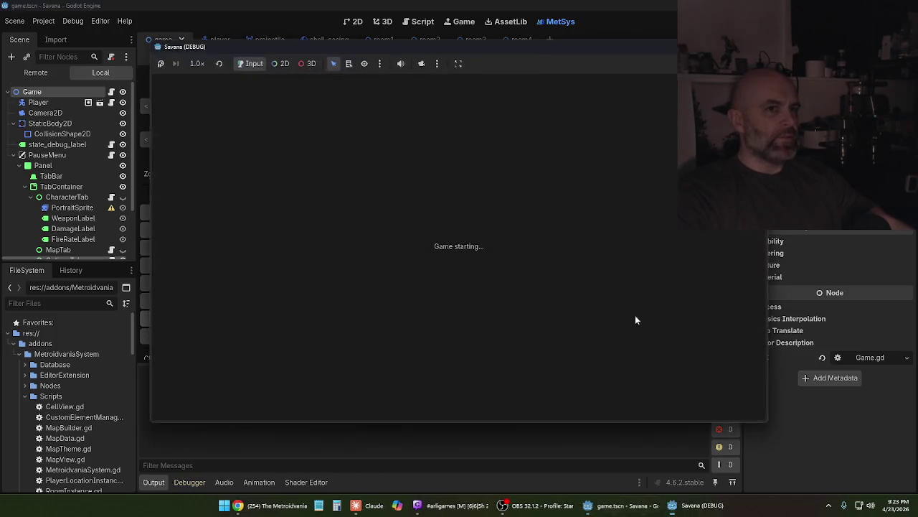
key("Right")
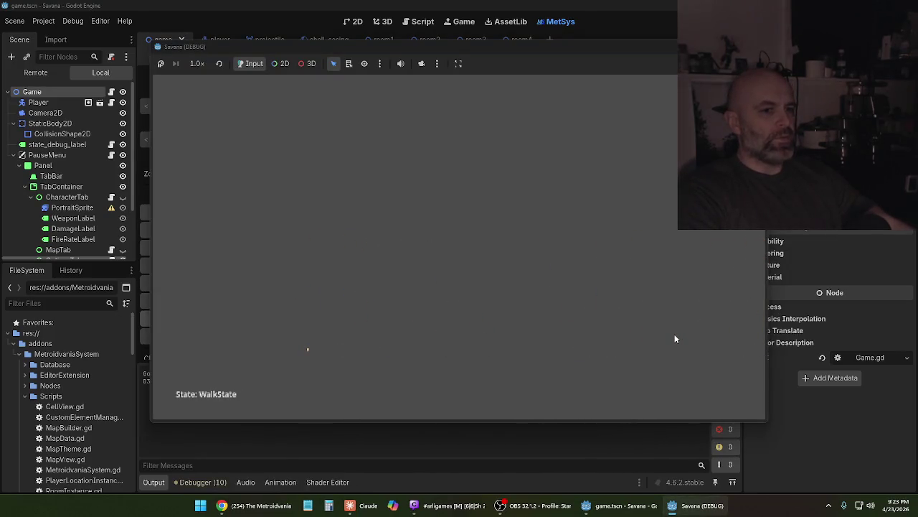
key("Left")
key("Left")
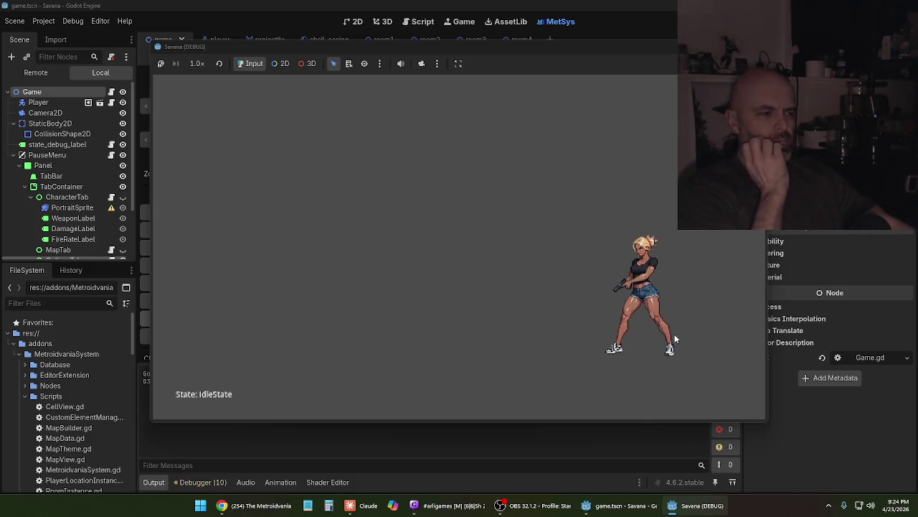
key("Left")
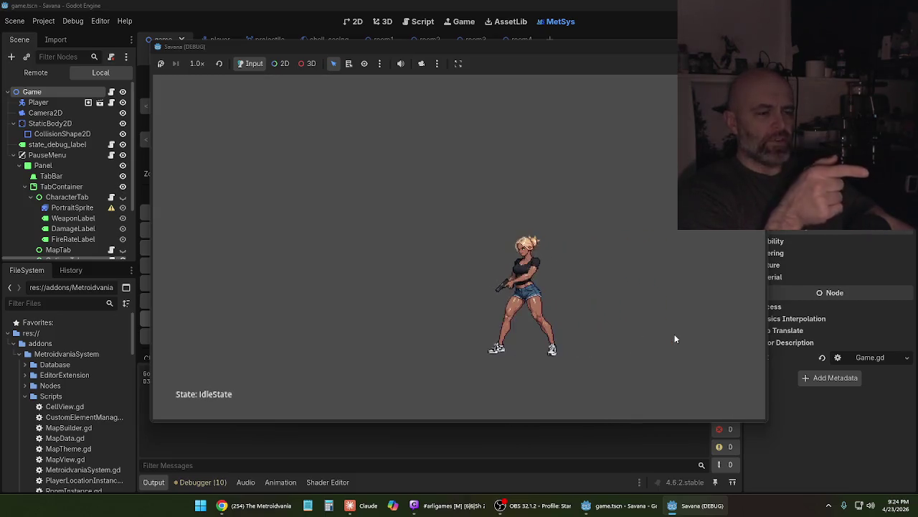
key("Left")
key("Left")
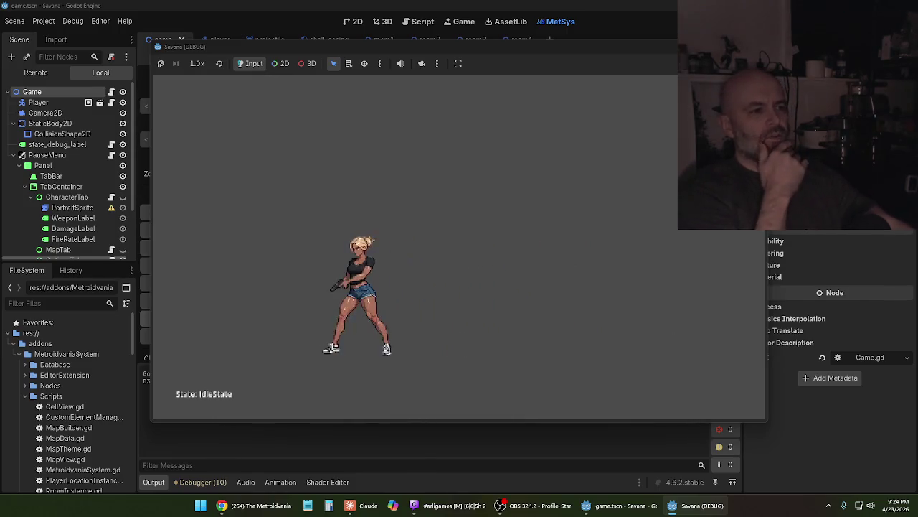
key("Right")
key("Right")
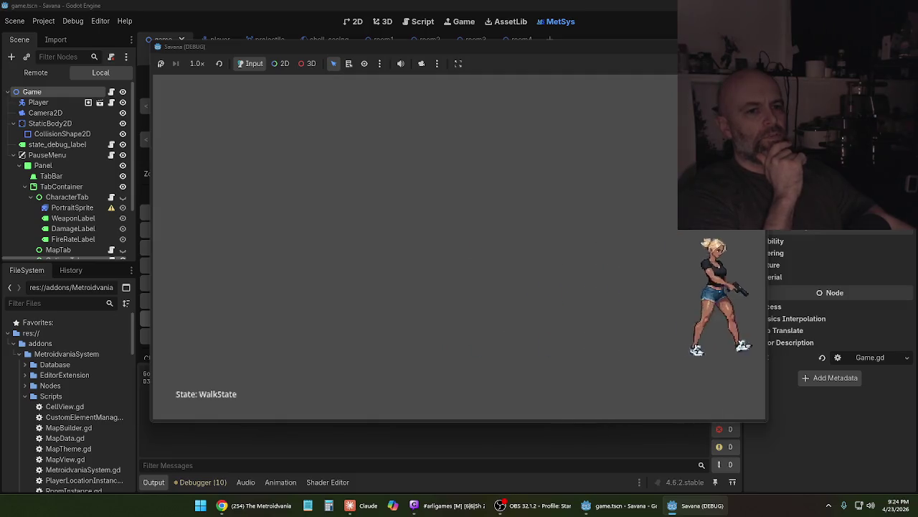
key("Right")
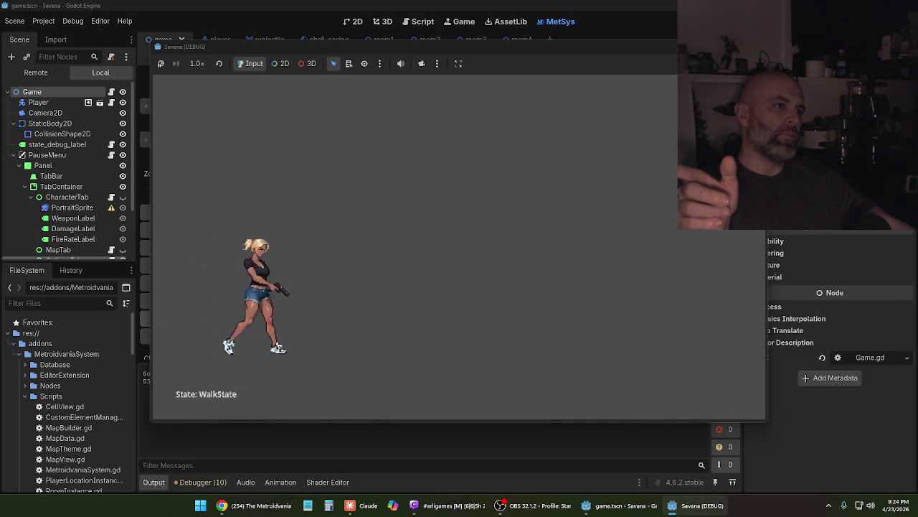
key("Left")
key("Left")
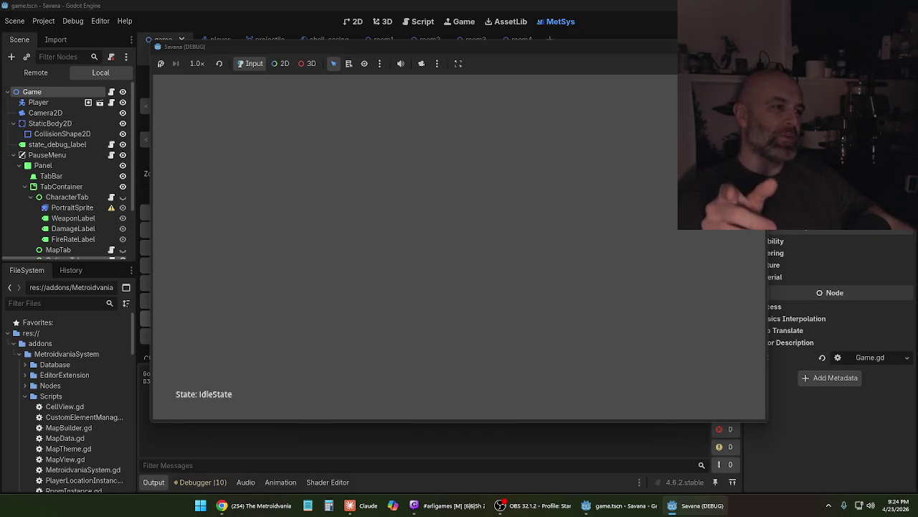
key("alt+F4")
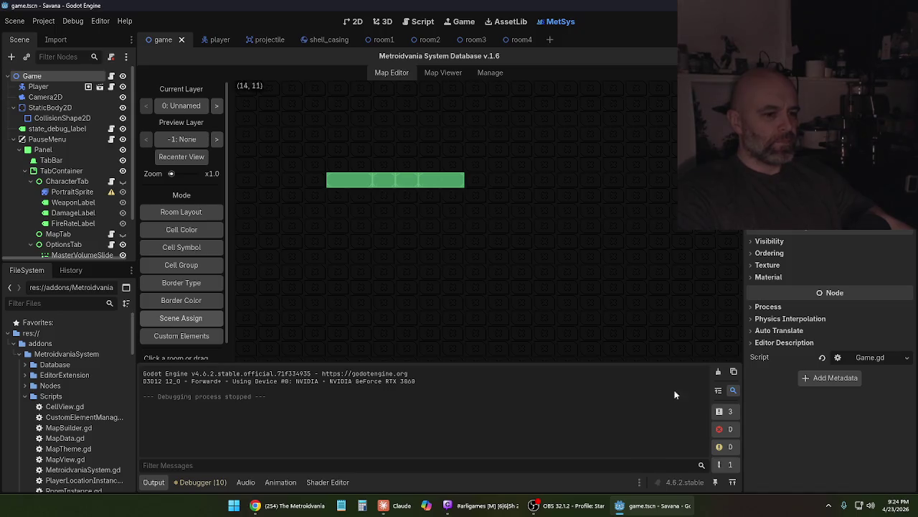
Start the Static Orchard track in Suno and return to Claude's camera-follow reply
left_click(394, 511)
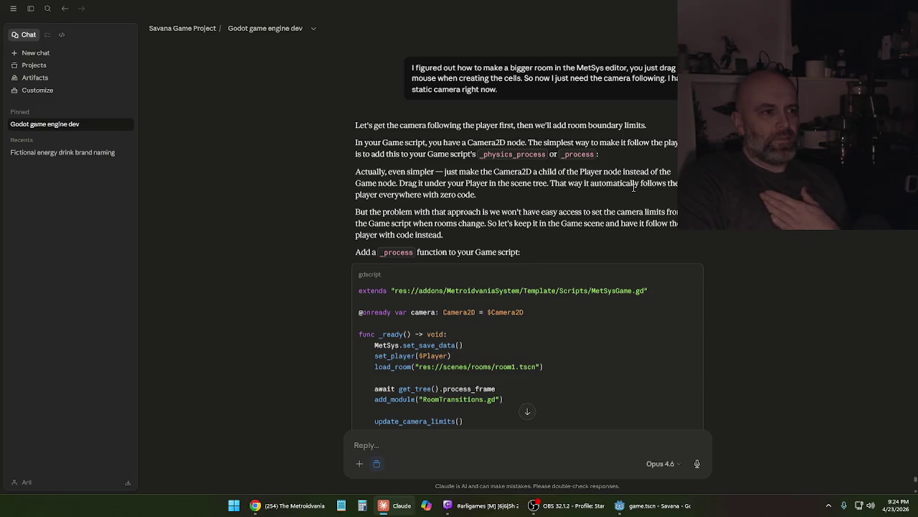
scroll(633, 188, "down", 1)
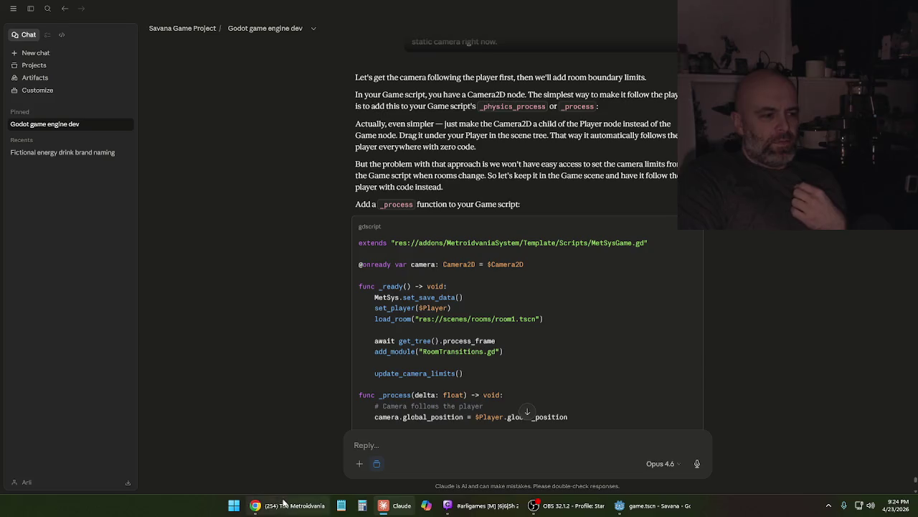
left_click(256, 505)
left_click(39, 9)
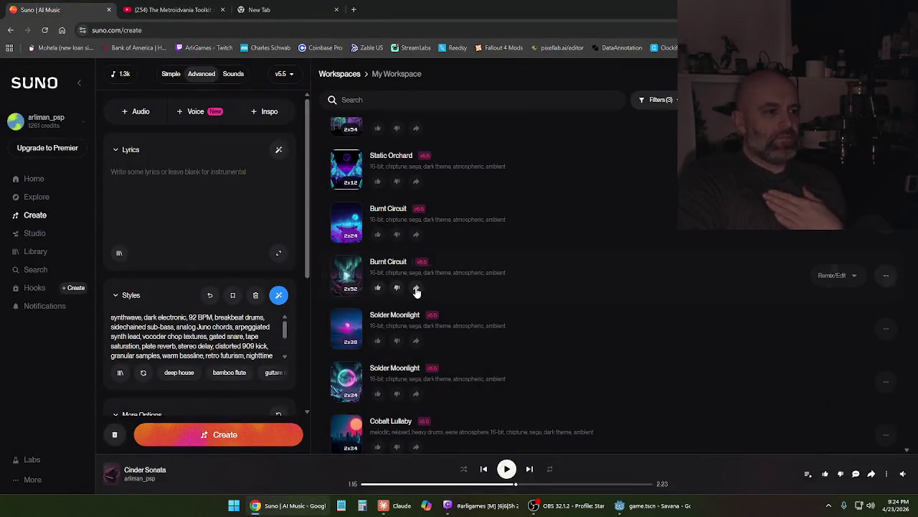
scroll(466, 304, "up", 2)
scroll(463, 304, "up", 1)
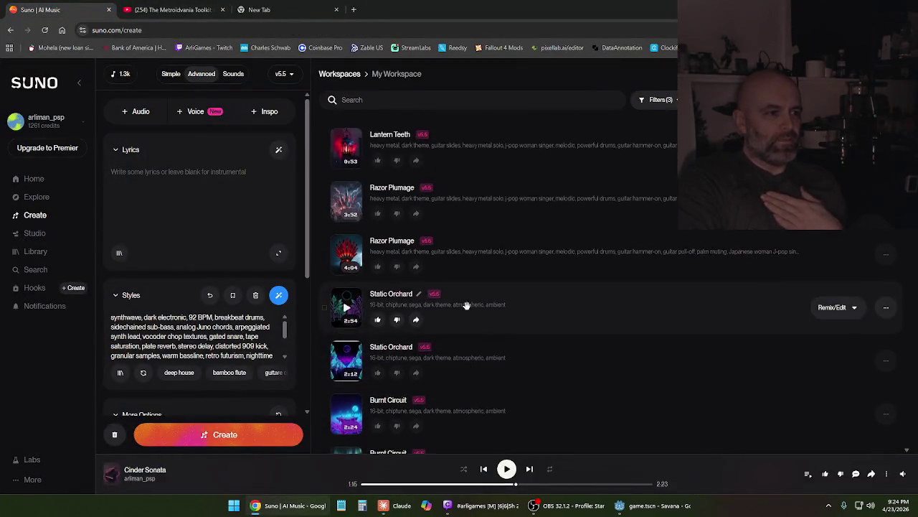
scroll(461, 304, "down", 4)
scroll(461, 303, "up", 3)
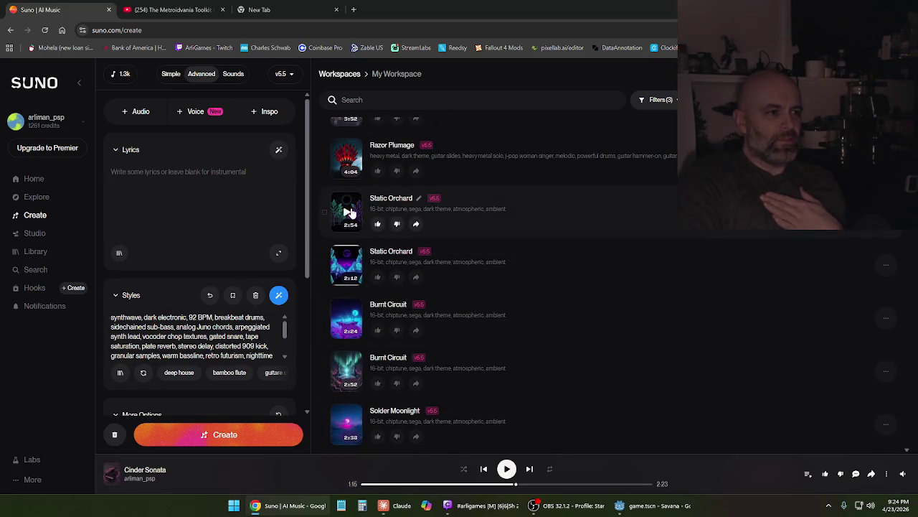
left_click(346, 212)
key("alt+Tab")
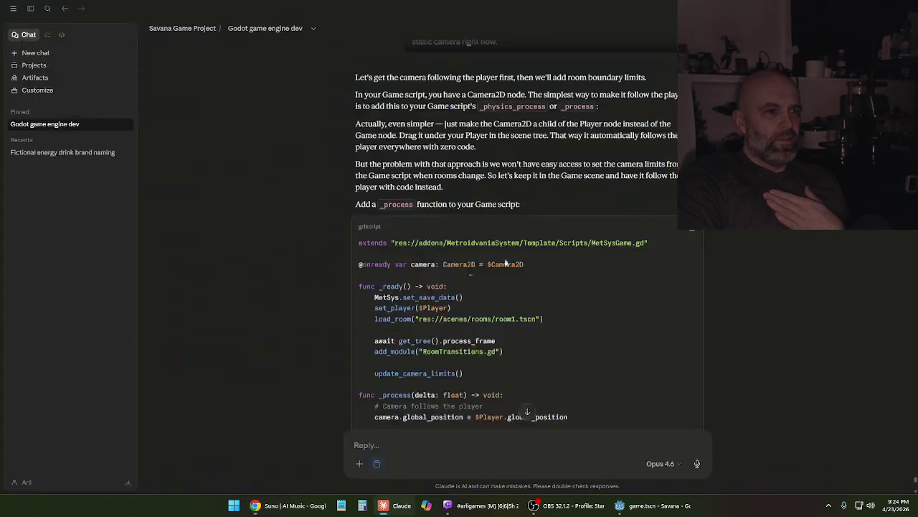
scroll(506, 138, "up", 1)
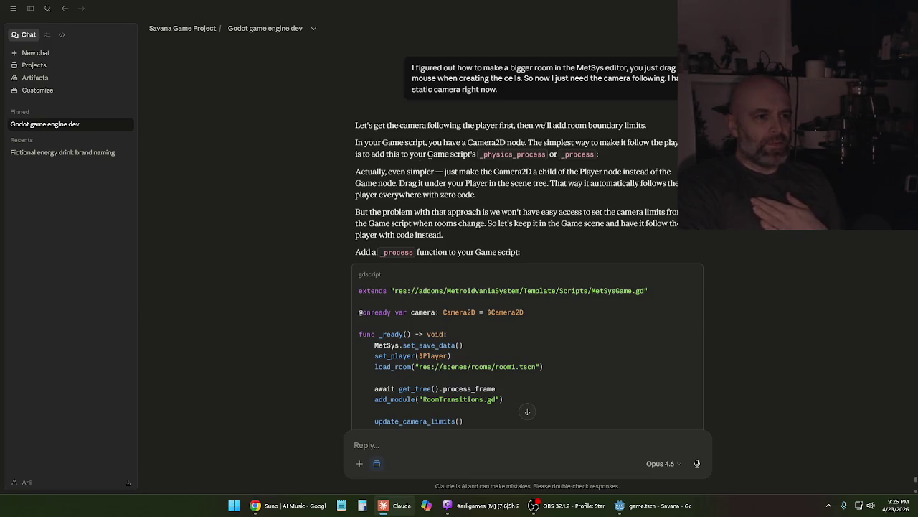
scroll(427, 166, "down", 1)
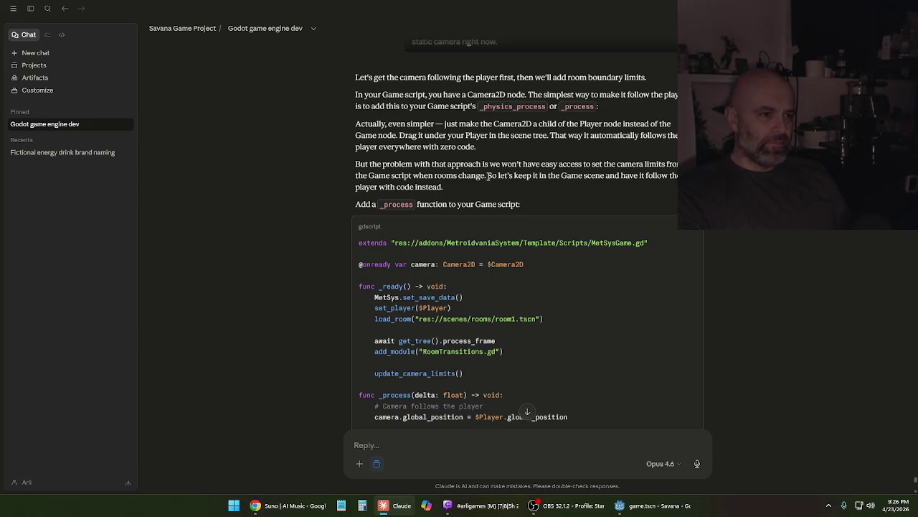
scroll(487, 176, "down", 2)
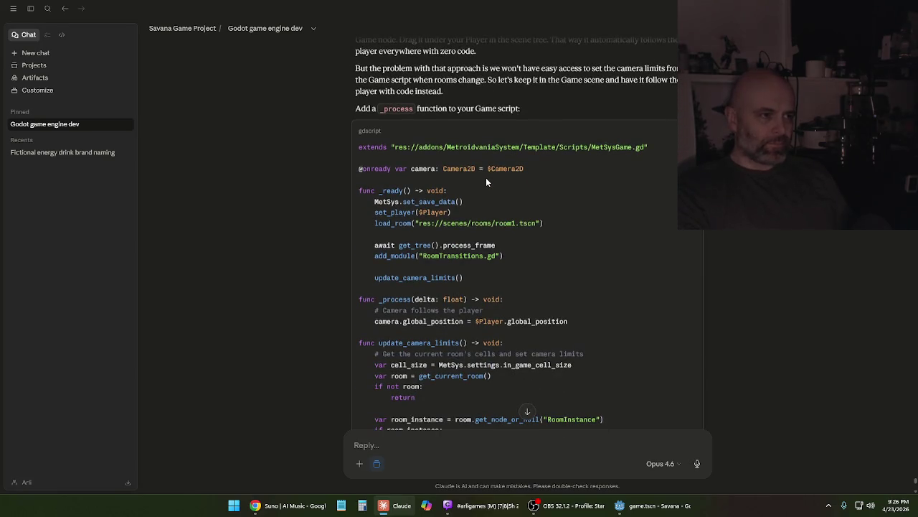
scroll(486, 182, "down", 1)
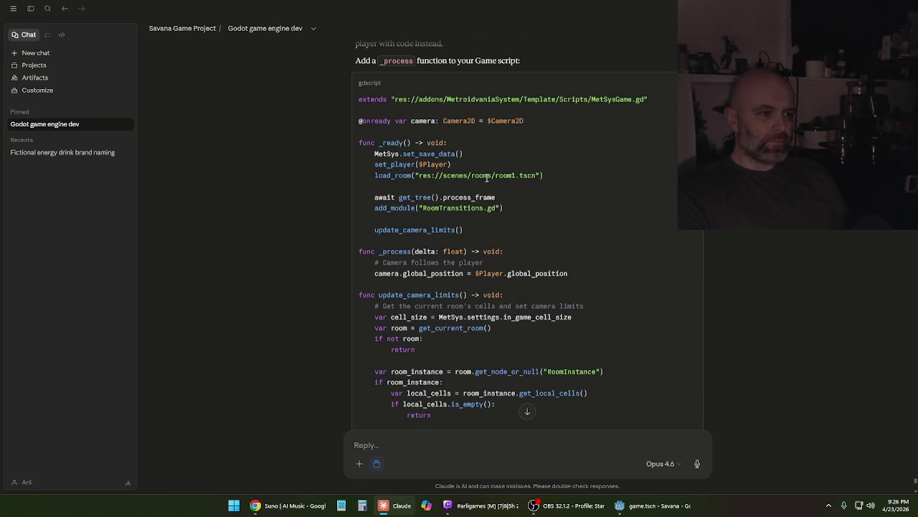
scroll(486, 180, "up", 1)
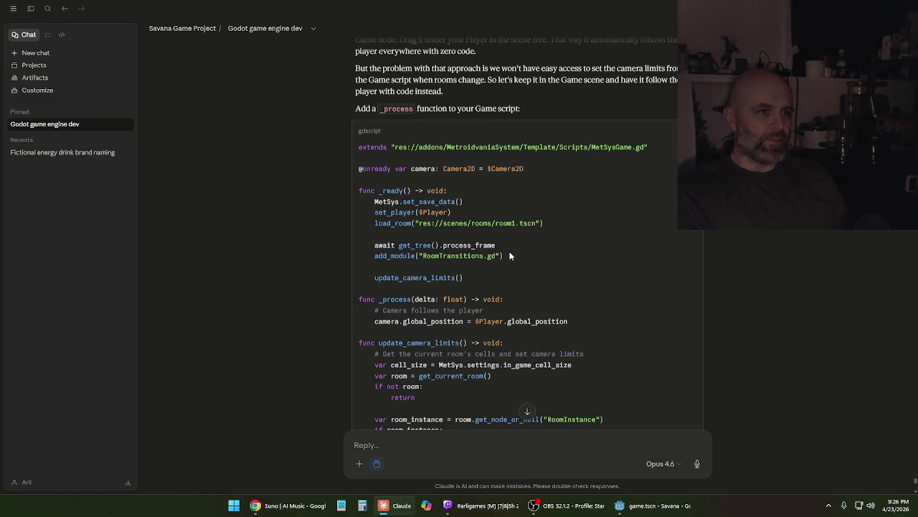
scroll(510, 256, "down", 1)
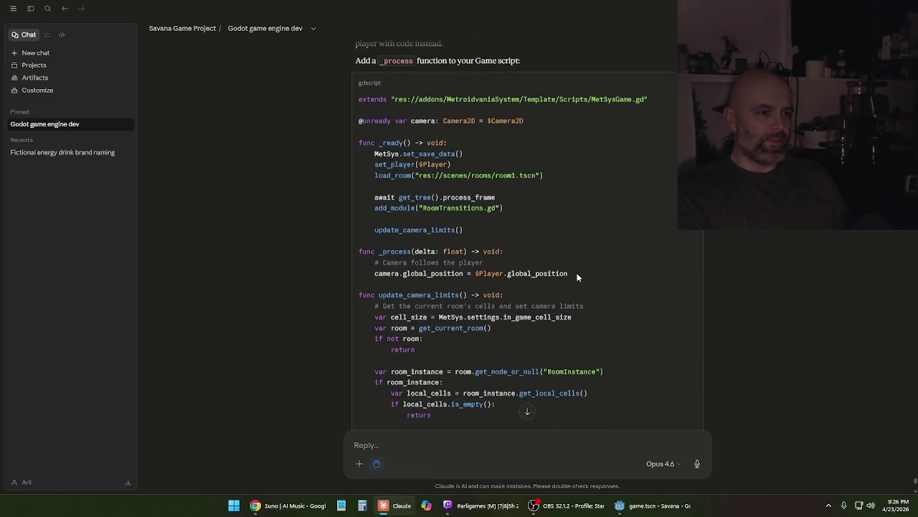
Select the three _process lines in Claude's reply, then open the Game node's script in Godot
left_click_drag(577, 273, 358, 252)
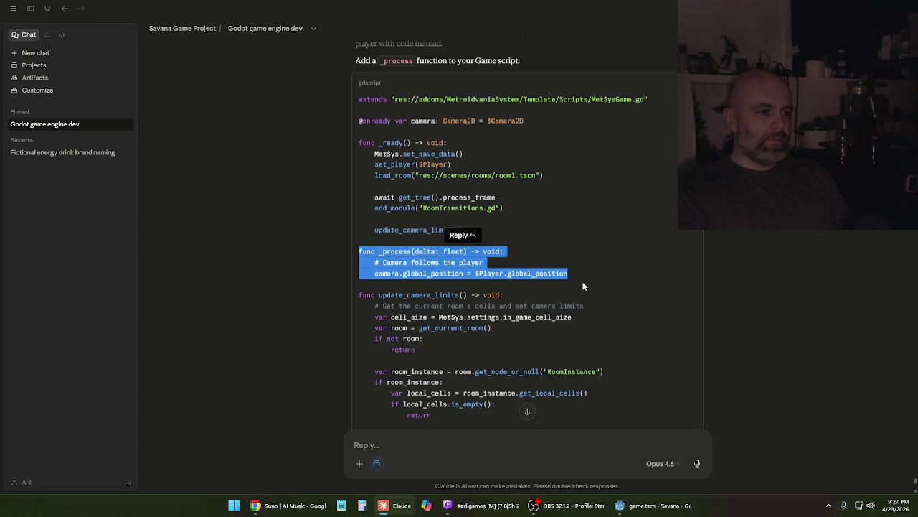
scroll(583, 285, "down", 3)
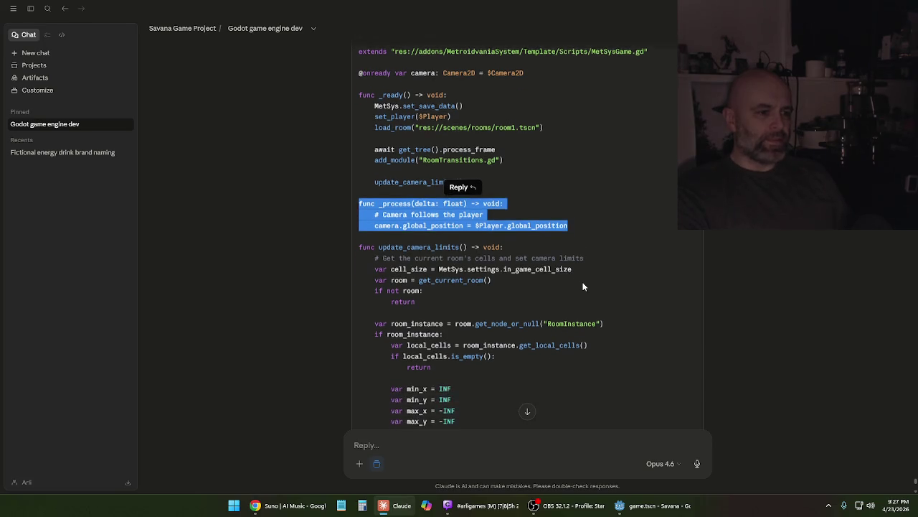
scroll(583, 287, "down", 2)
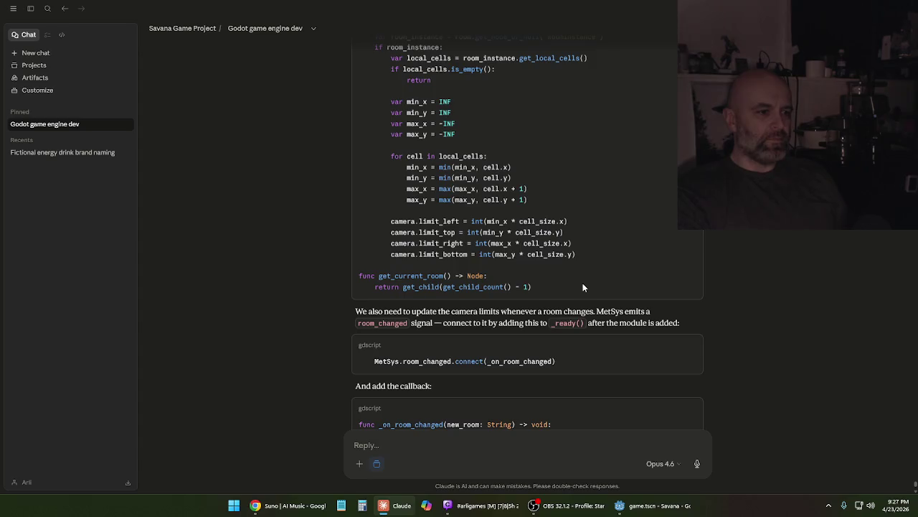
scroll(583, 287, "up", 2)
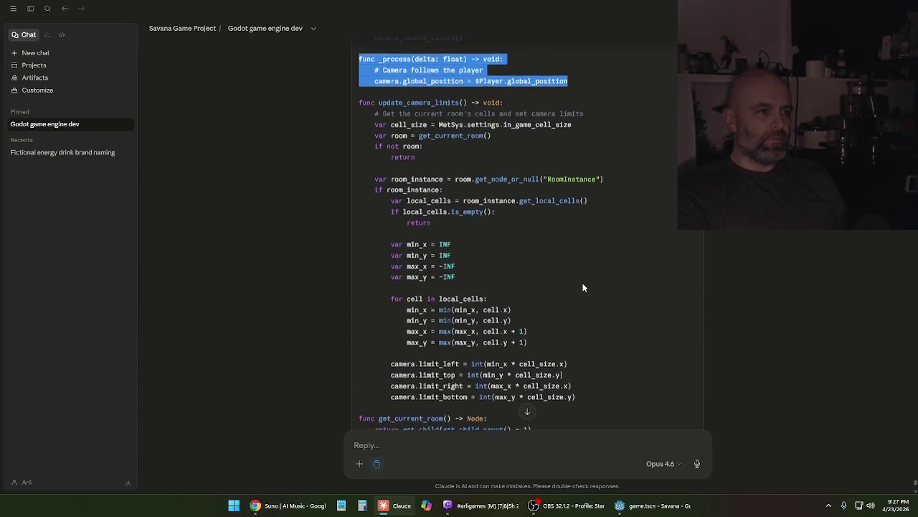
scroll(582, 287, "up", 3)
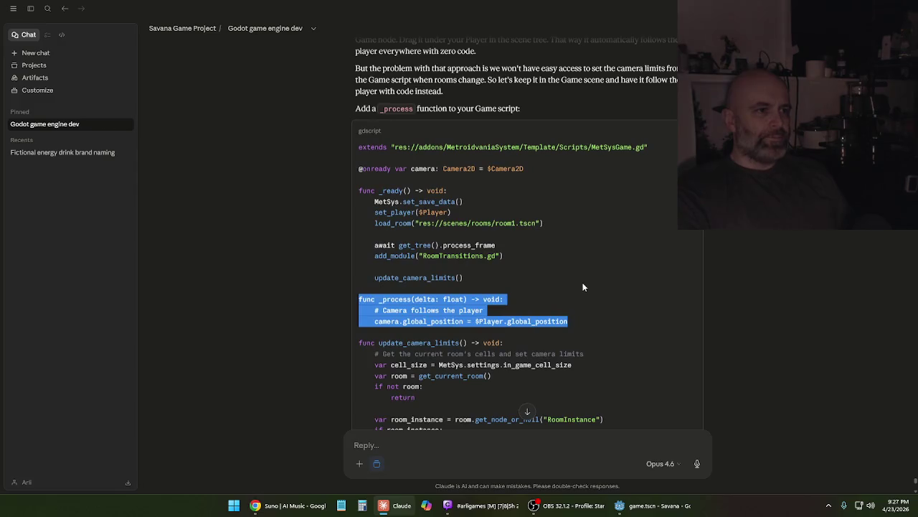
left_click(649, 505)
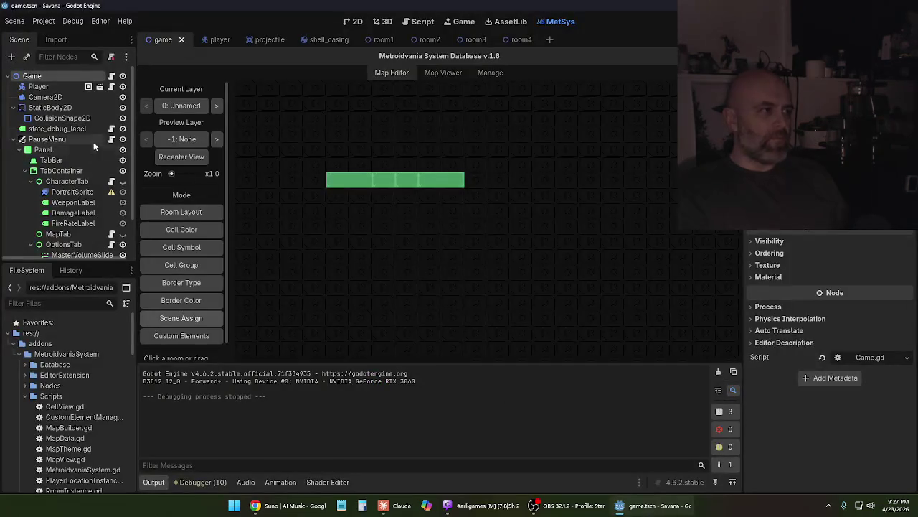
left_click(111, 76)
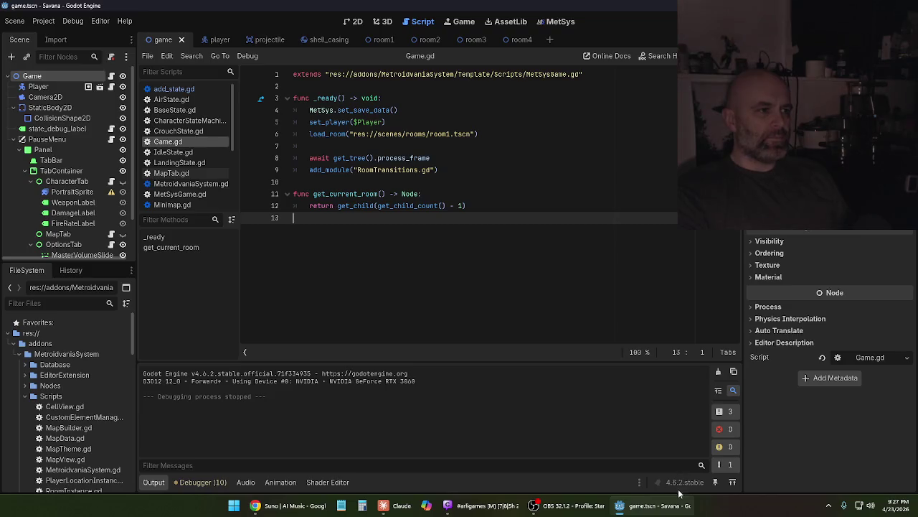
Back in Claude, copy the full suggested Game script code
mouse_move(683, 502)
mouse_move(495, 514)
left_click(393, 506)
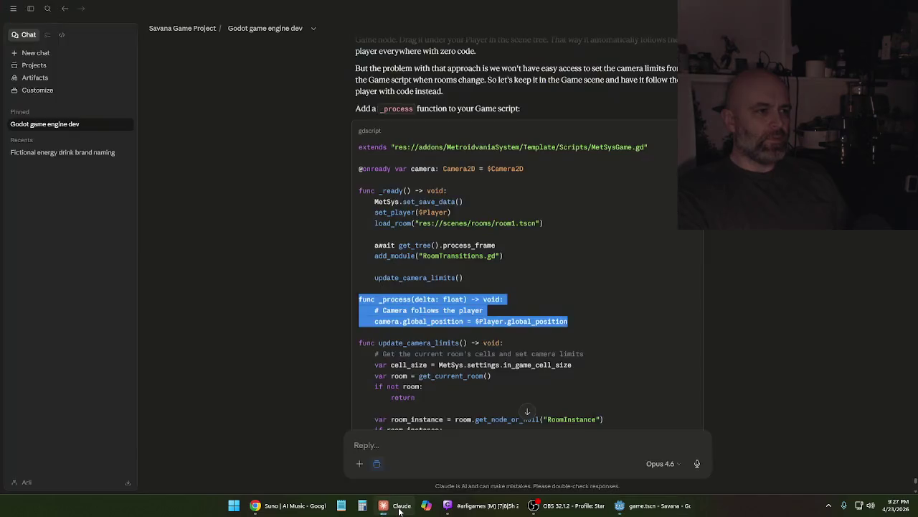
scroll(550, 290, "down", 5)
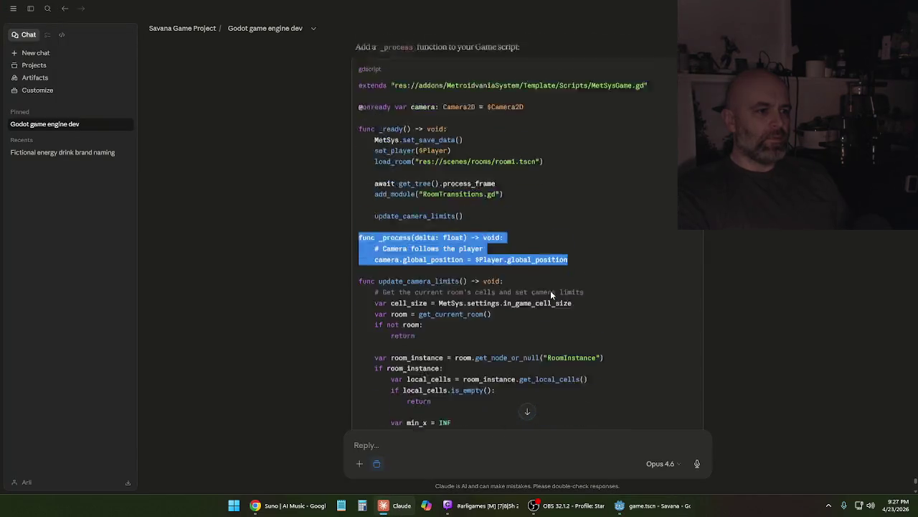
scroll(550, 290, "up", 2)
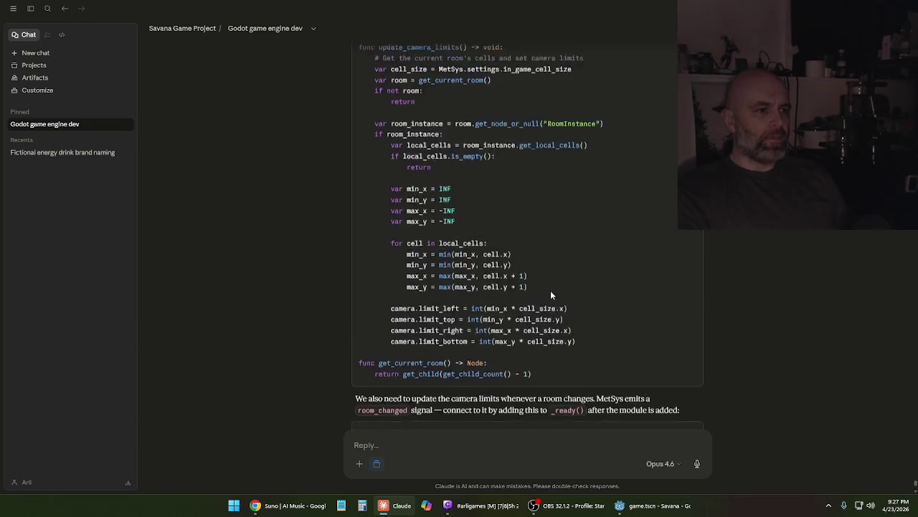
mouse_move(584, 398)
left_mouse_down()
mouse_move(421, 325)
mouse_move(353, 168)
mouse_move(351, 20)
mouse_move(346, 156)
mouse_move(359, 234)
left_mouse_up()
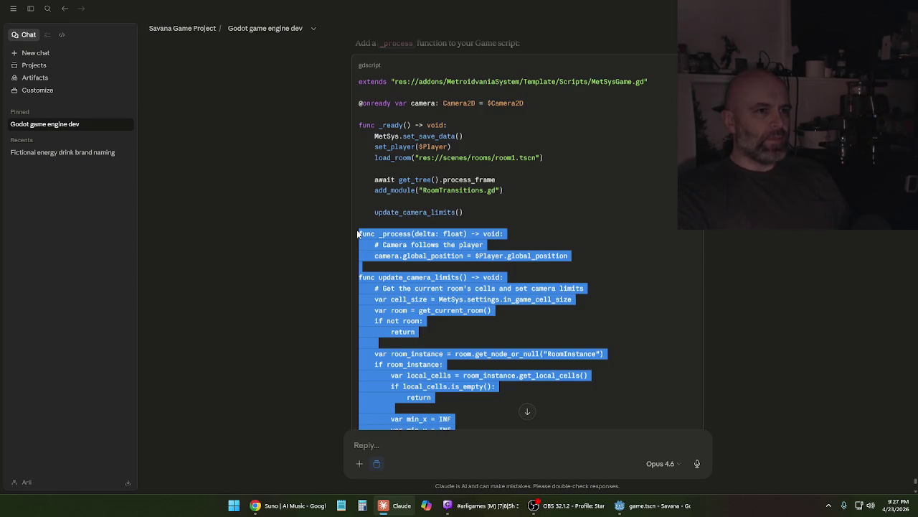
left_click(609, 114)
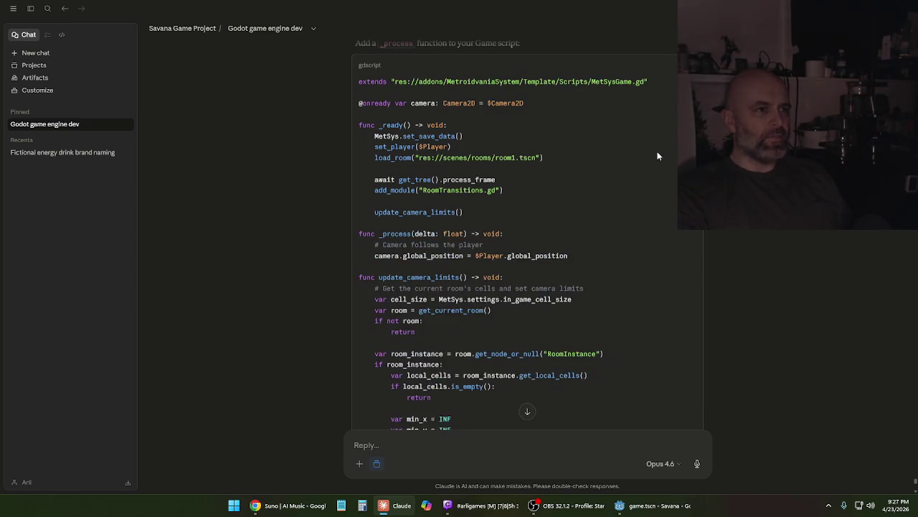
Review the reply and bring the Godot editor back with Game.gd showing
scroll(611, 197, "up", 2)
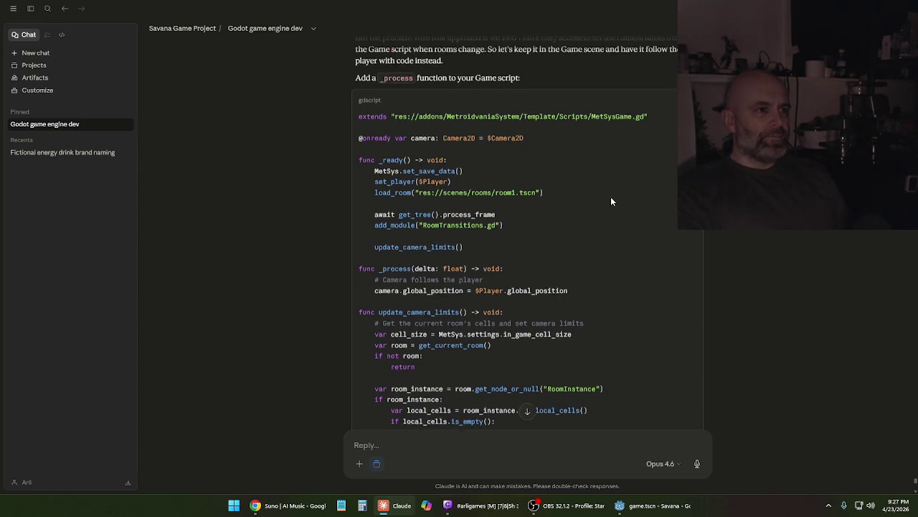
scroll(606, 216, "down", 4)
scroll(606, 221, "down", 1)
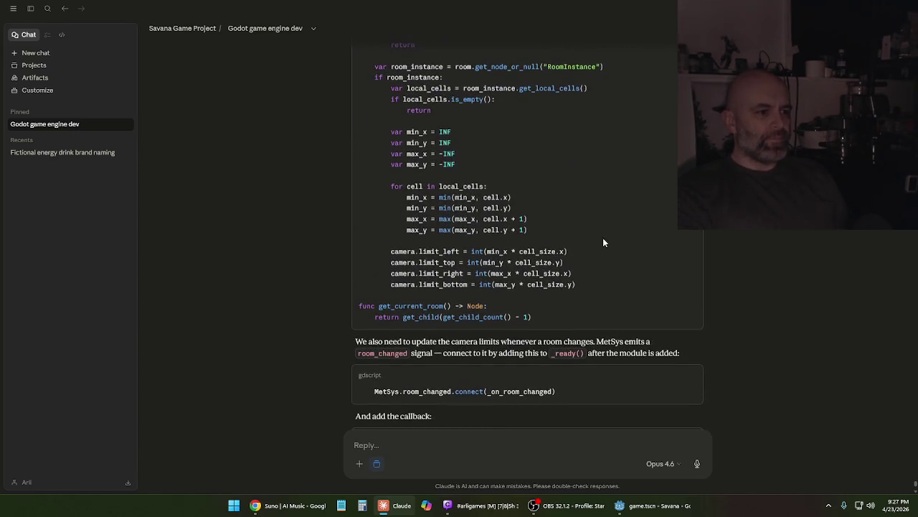
scroll(607, 238, "up", 3)
scroll(605, 238, "up", 3)
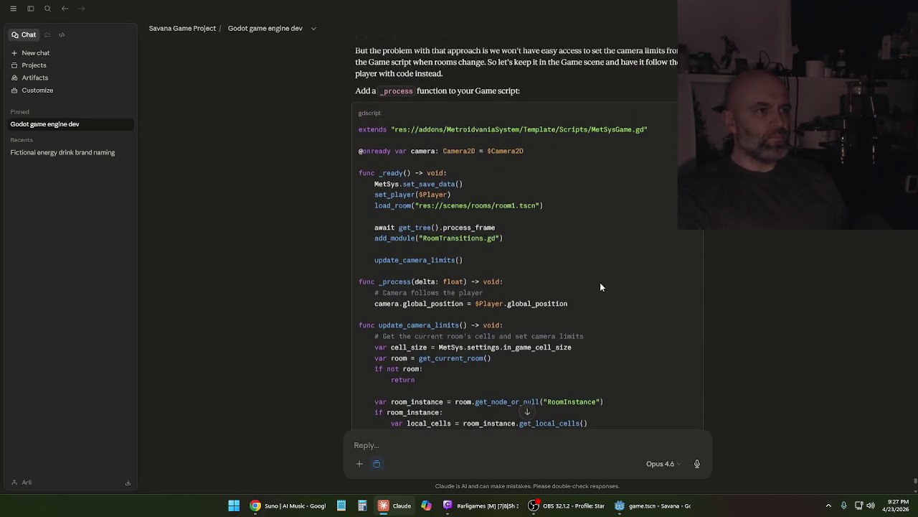
left_click(620, 505)
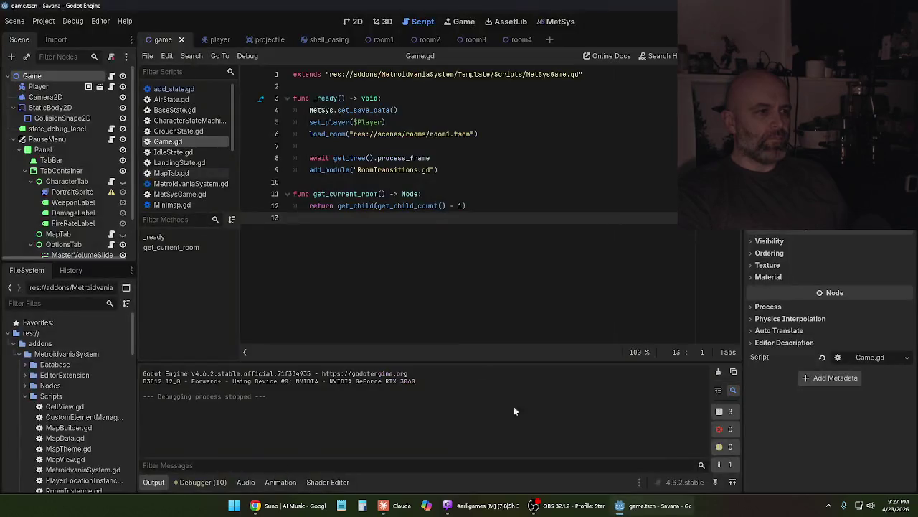
Replace all of Game.gd with the copied camera-following code
key("ctrl+a")
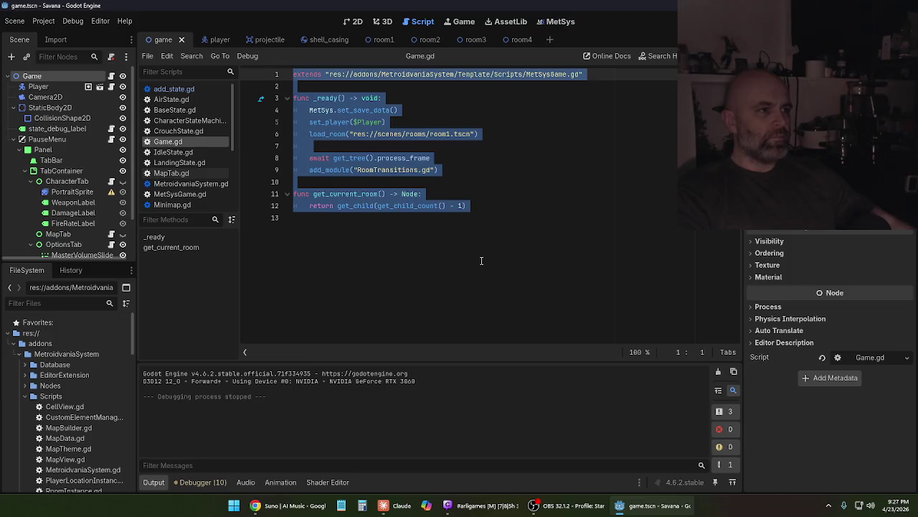
key("ctrl+v")
scroll(510, 252, "up", 8)
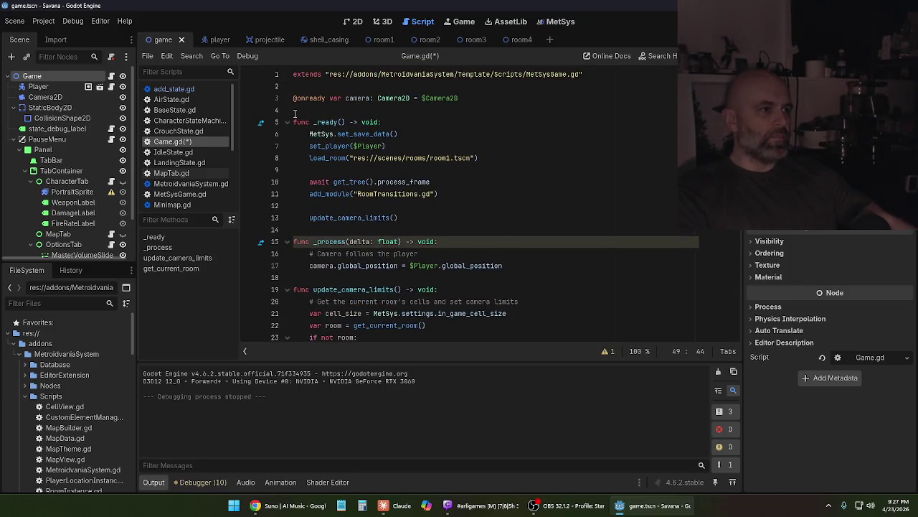
scroll(344, 197, "down", 8)
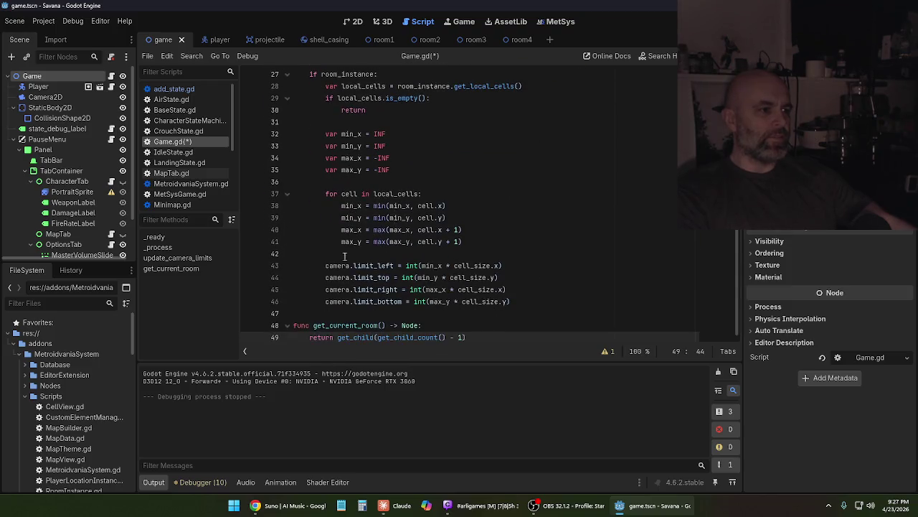
Fix indentation on the return line 49 and the camera.limit_bottom line
left_click(305, 348)
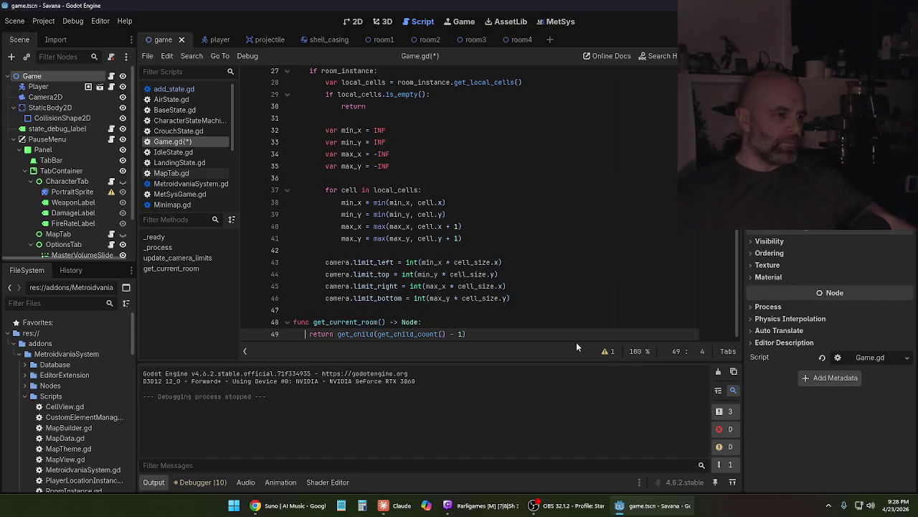
key("Tab")
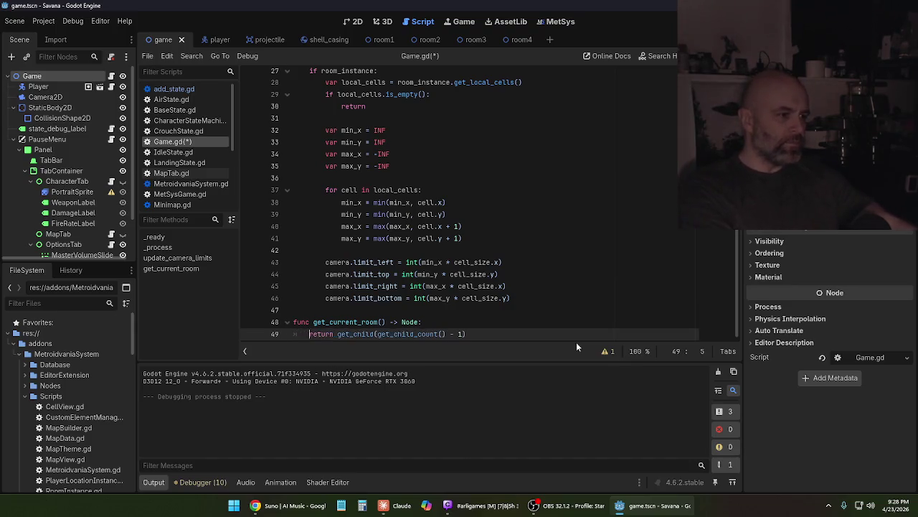
key("Up")
key("Up")
key("Up")
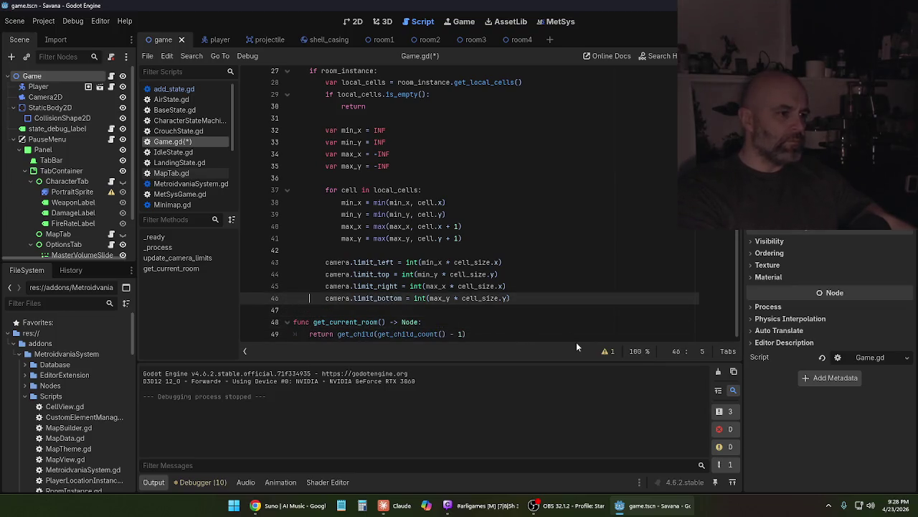
key("Right")
key("Right")
key("Right")
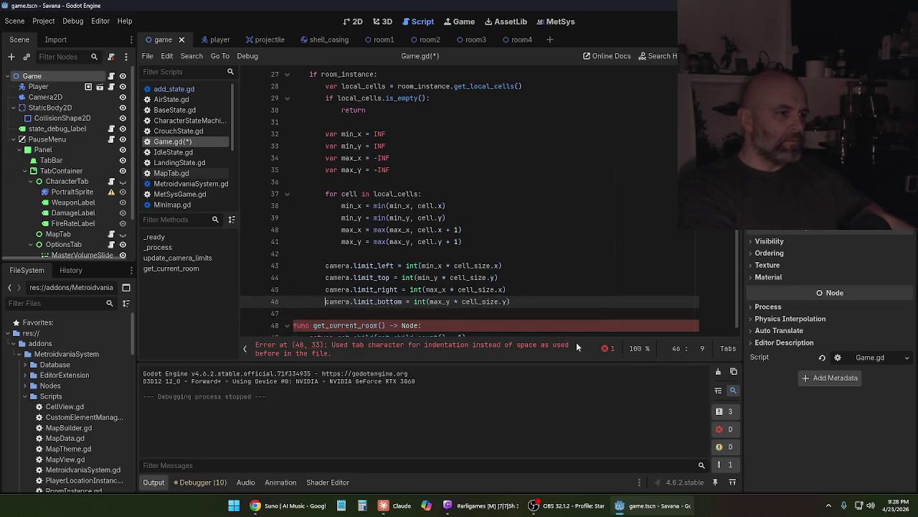
Replace the space indentation with tabs on Game.gd lines 46 up to 38, the min/max update lines
key("BackSpace")
key("Tab")
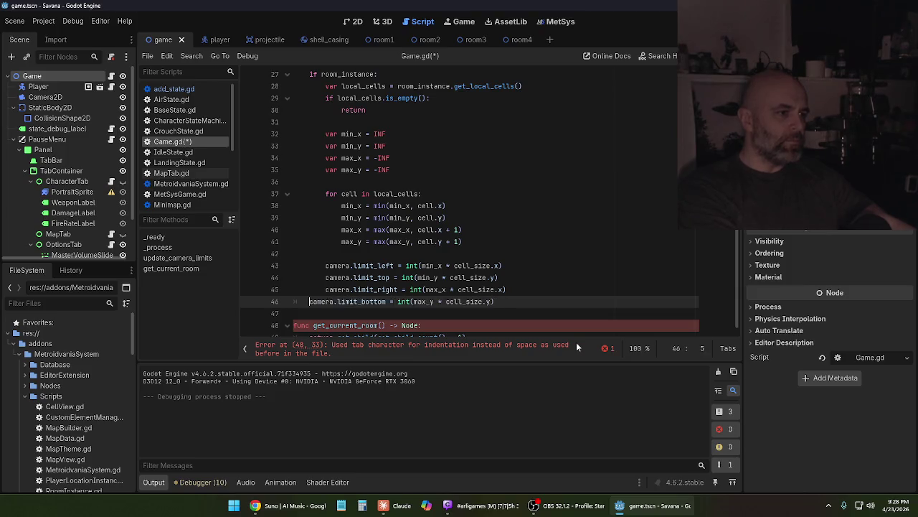
key("Up")
key("BackSpace")
key("BackSpace")
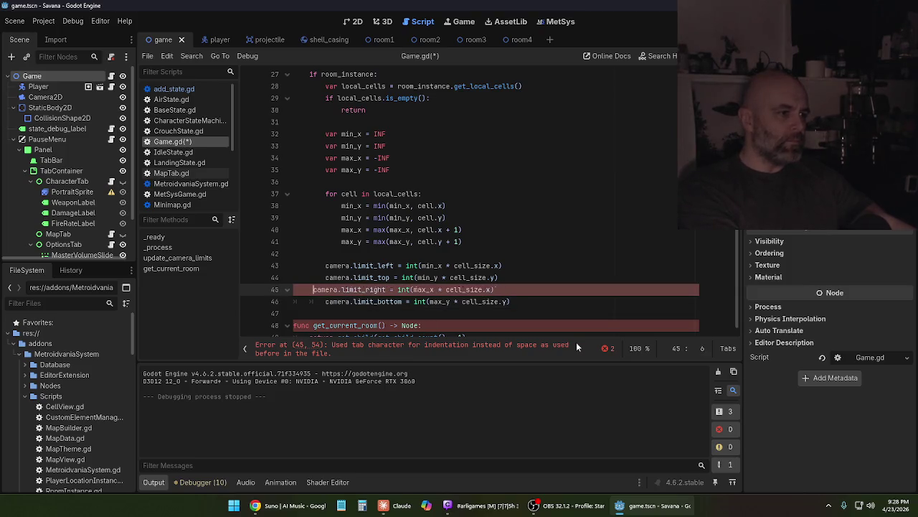
key("Tab")
key("Up")
key("BackSpace")
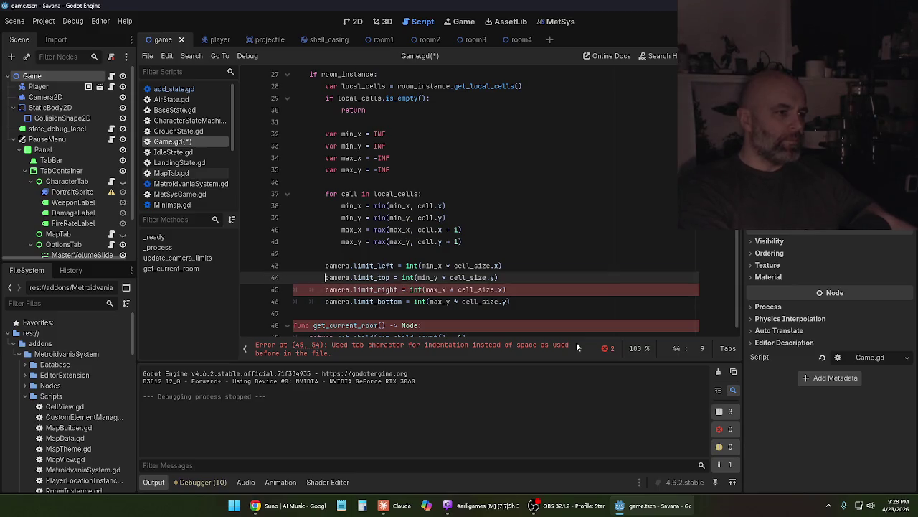
key("Tab")
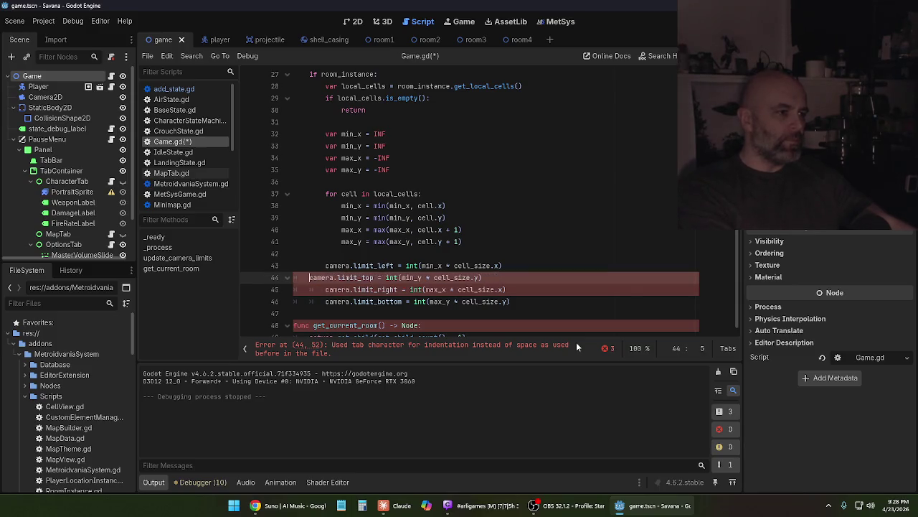
key("Up")
key("BackSpace")
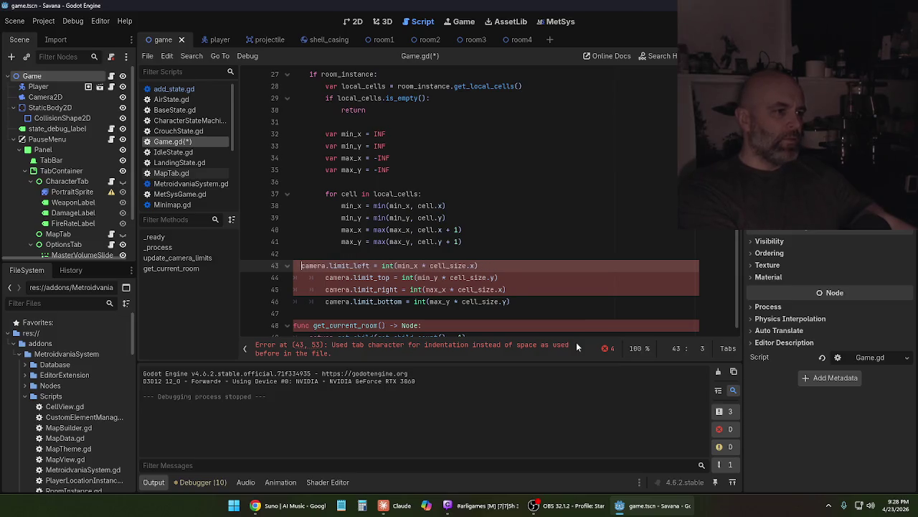
key("Tab")
key("Up")
key("Up")
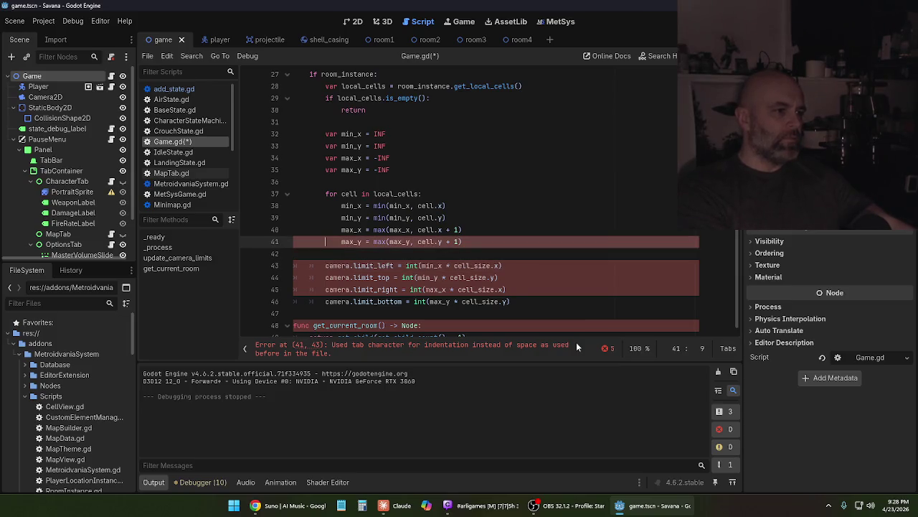
key("BackSpace")
key("BackSpace")
key("BackSpace")
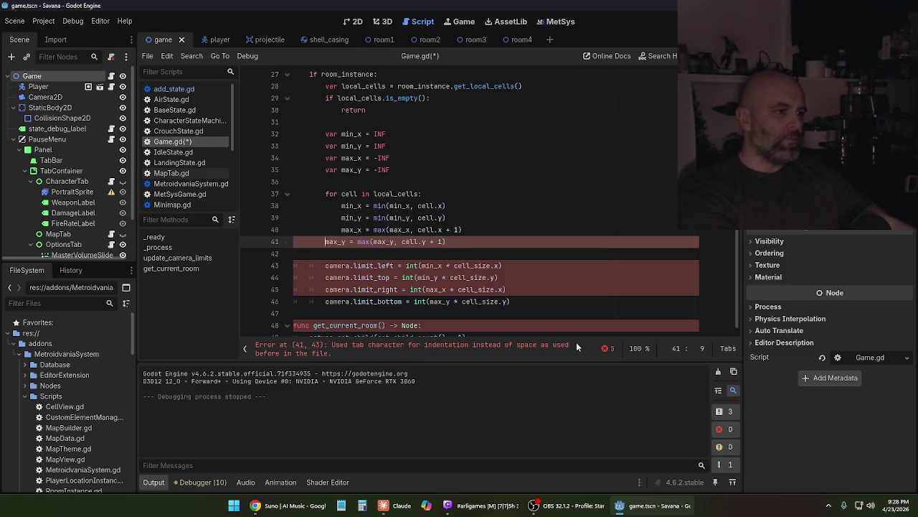
key("BackSpace")
key("BackSpace")
key("BackSpace")
key("Tab")
key("Tab")
key("Tab")
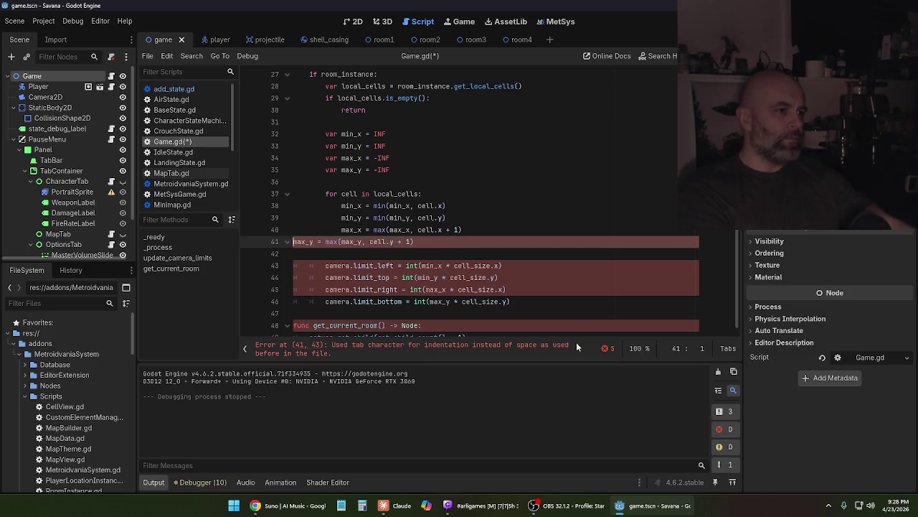
key("Up")
key("BackSpace")
key("BackSpace")
key("BackSpace")
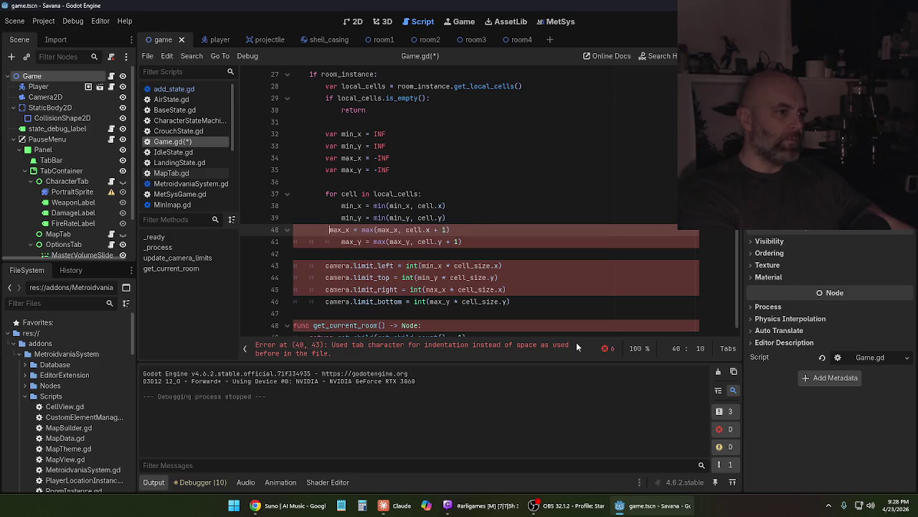
key("Tab")
key("Tab")
key("Tab")
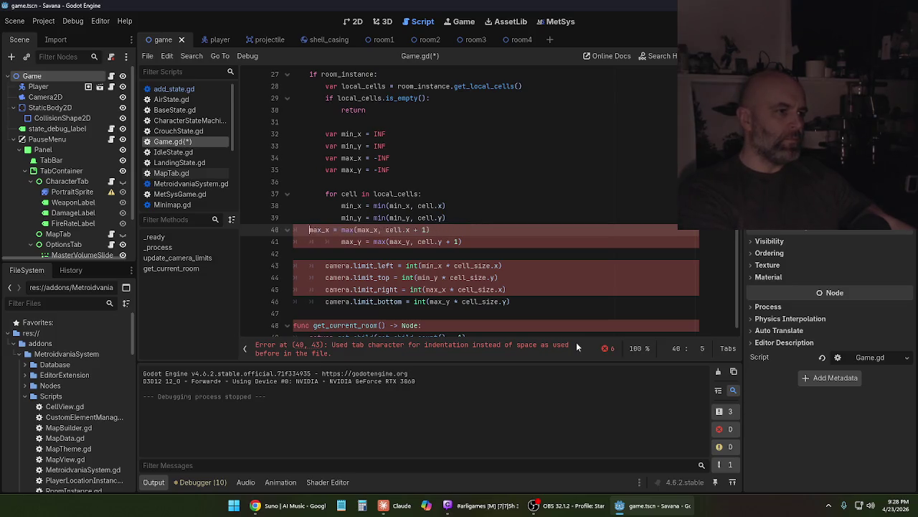
key("Up")
key("BackSpace")
key("BackSpace")
key("BackSpace")
key("BackSpace")
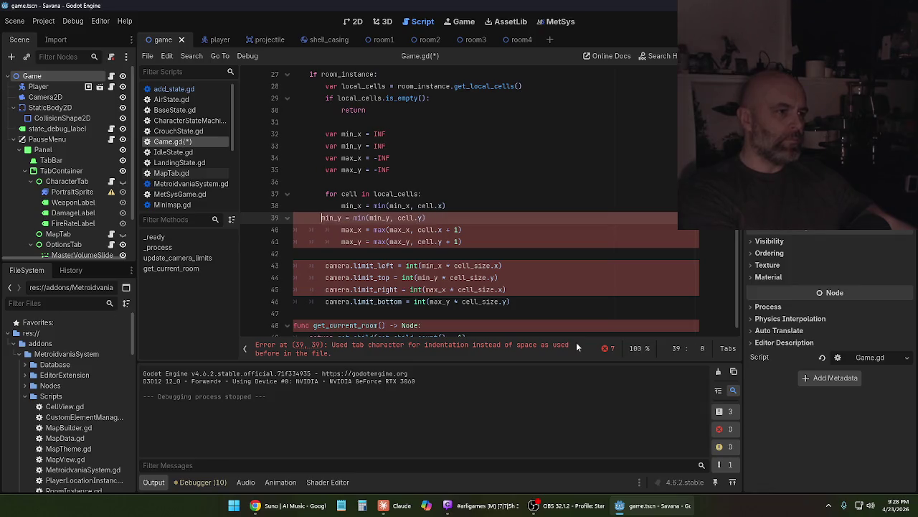
key("Tab")
key("Tab")
key("Tab")
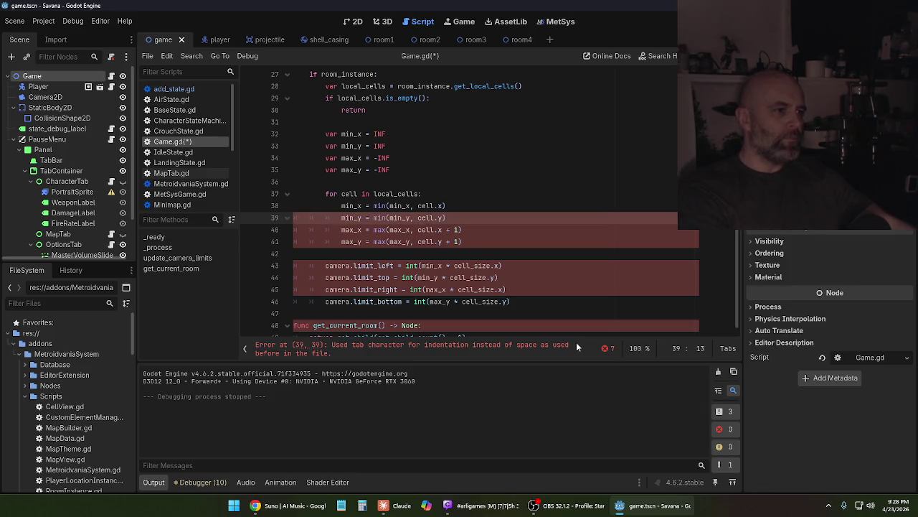
key("Up")
key("BackSpace")
key("BackSpace")
key("BackSpace")
key("BackSpace")
key("BackSpace")
key("BackSpace")
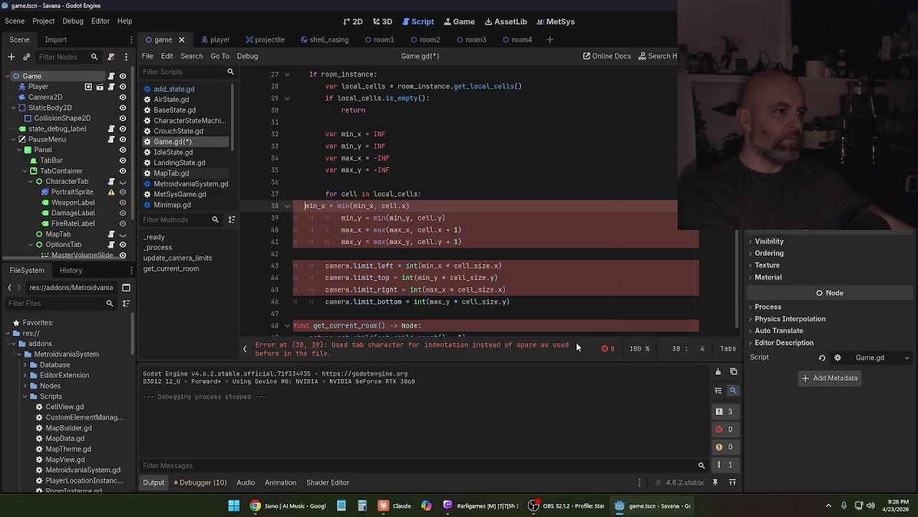
key("Tab")
key("Tab")
key("Tab")
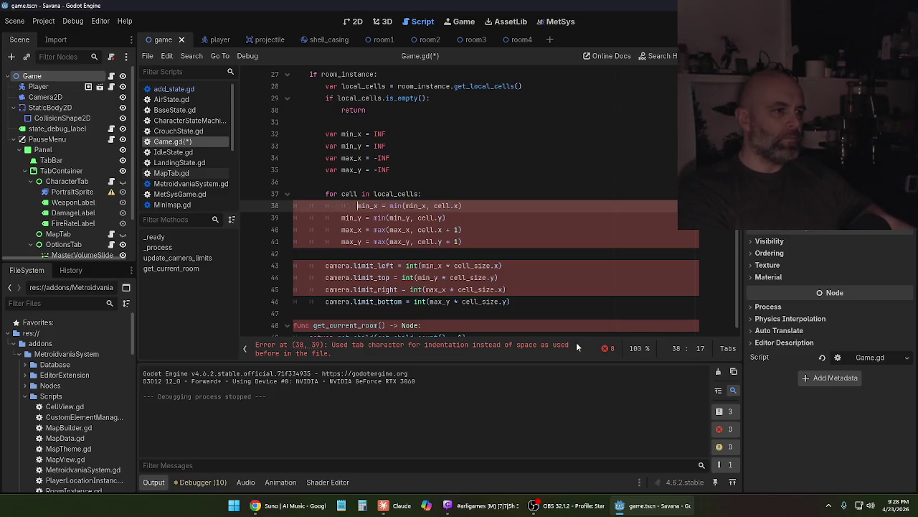
Tab-indent the for loop, min/max declarations, return, if and local_cells lines (37 to 28)
key("Up")
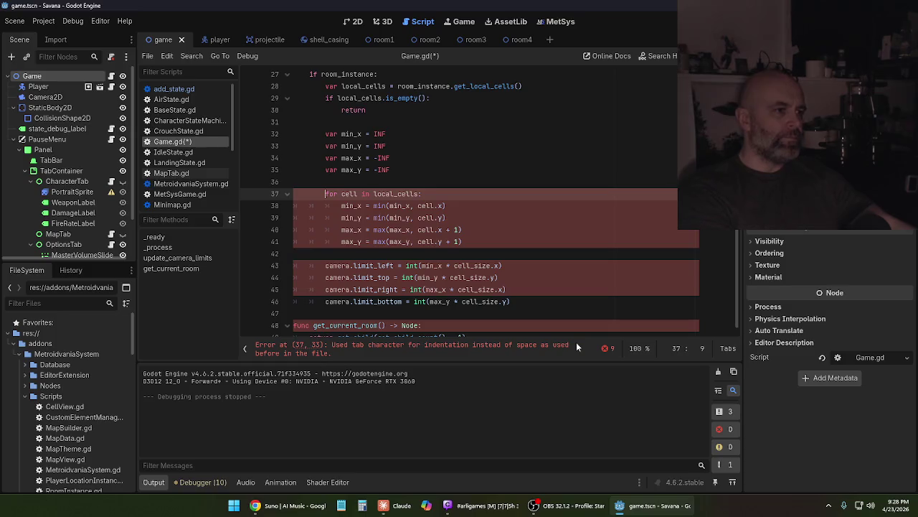
key("BackSpace")
key("BackSpace")
key("BackSpace")
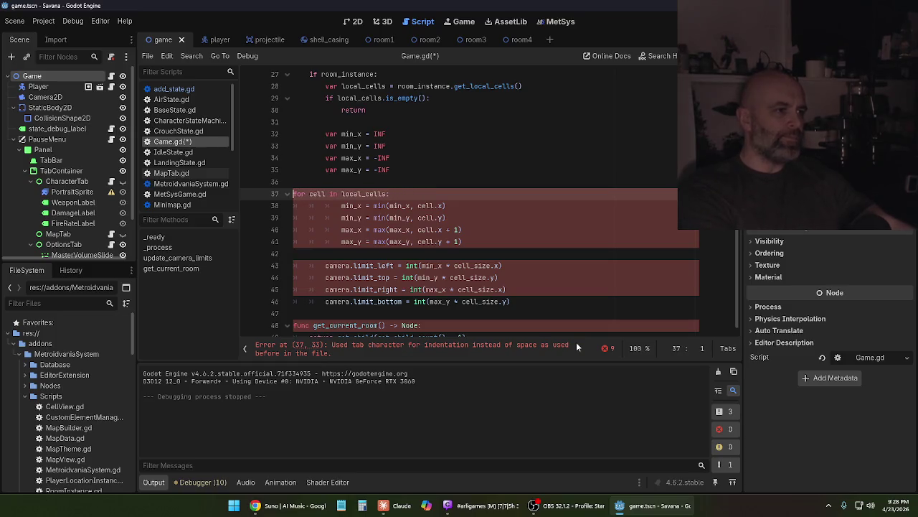
key("Tab")
key("Tab")
key("Up")
key("Up")
key("BackSpace")
key("BackSpace")
key("BackSpace")
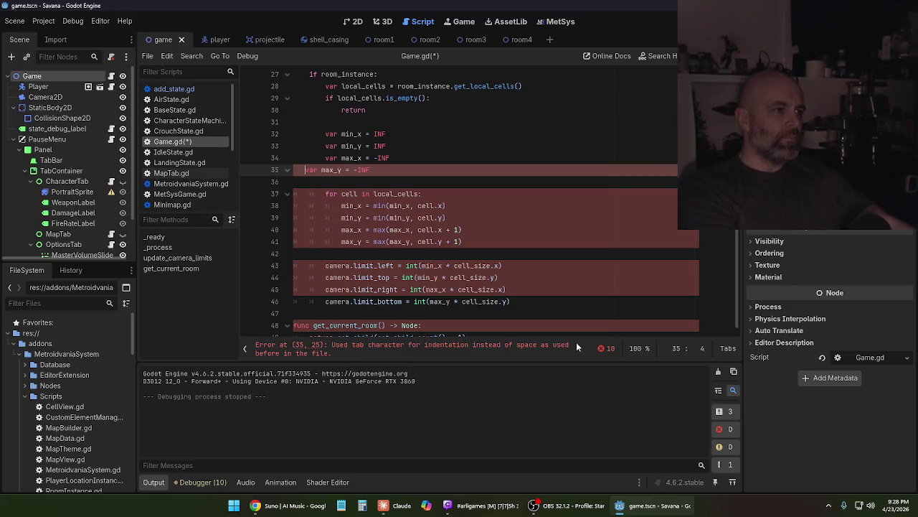
key("Tab")
key("Tab")
key("Up")
key("BackSpace")
key("BackSpace")
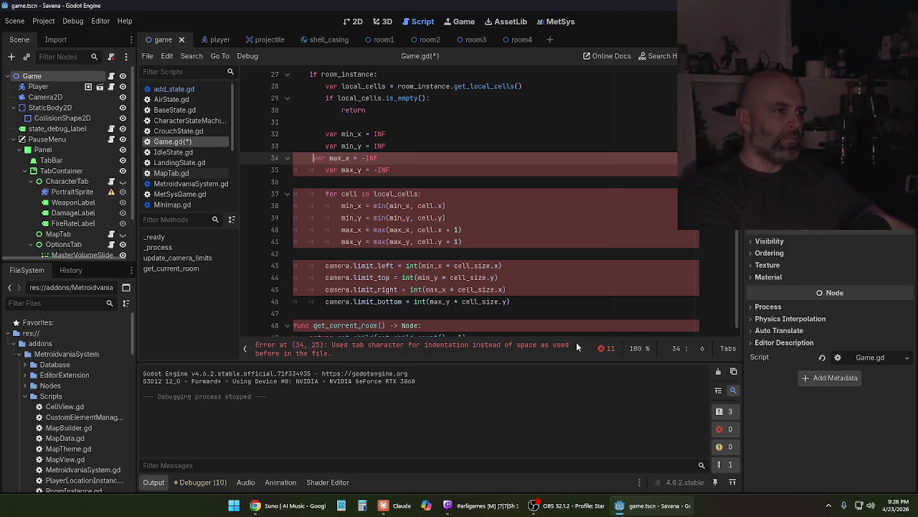
key("BackSpace")
key("BackSpace")
key("BackSpace")
key("Tab")
key("Tab")
key("Tab")
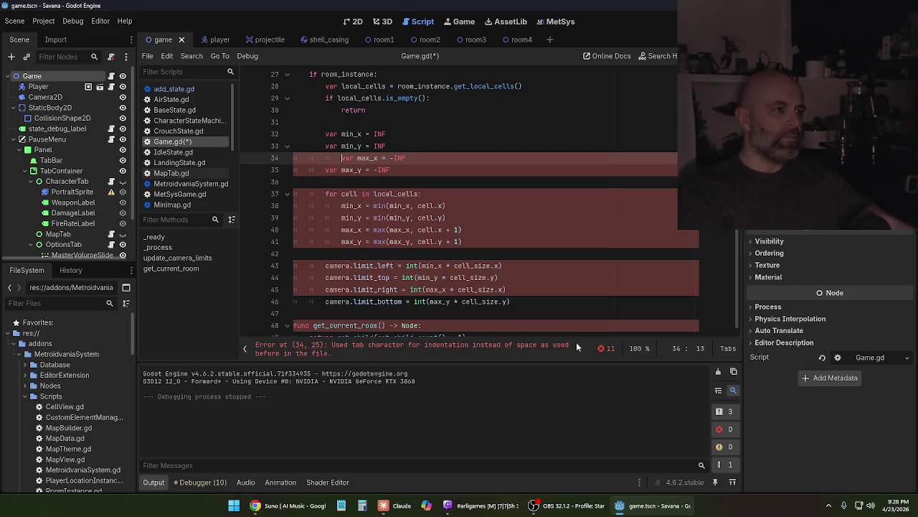
key("Up")
key("BackSpace")
key("BackSpace")
key("BackSpace")
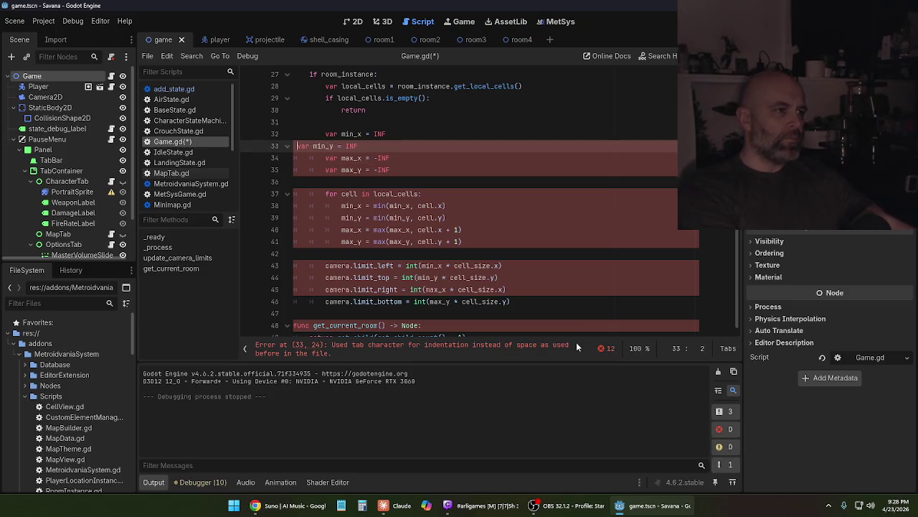
key("BackSpace")
key("Tab")
key("Tab")
key("Up")
key("BackSpace")
key("BackSpace")
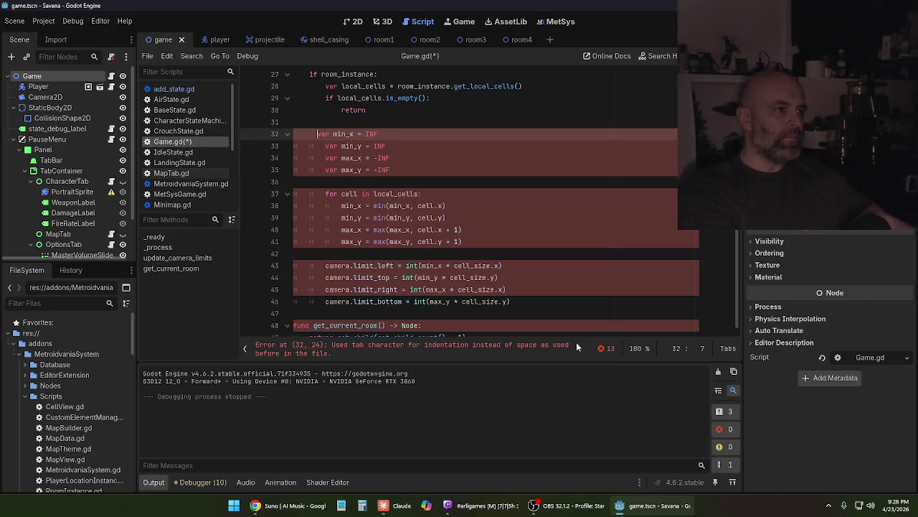
key("BackSpace")
key("BackSpace")
key("BackSpace")
key("Tab")
key("Tab")
key("Up")
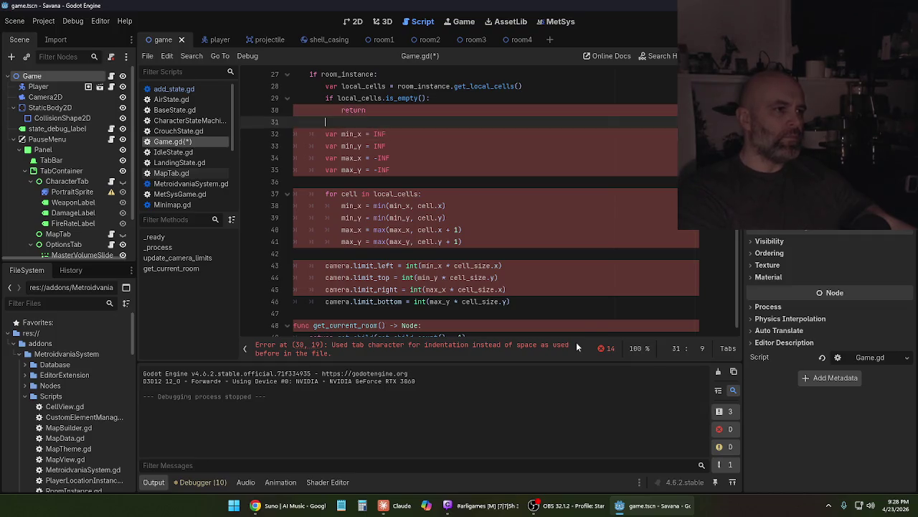
key("Up")
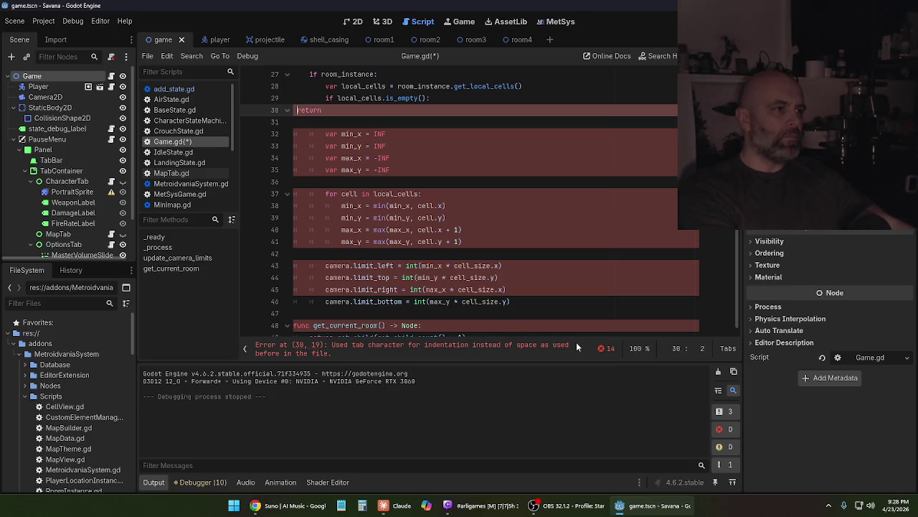
key("Tab")
key("Tab")
key("Tab")
key("Up")
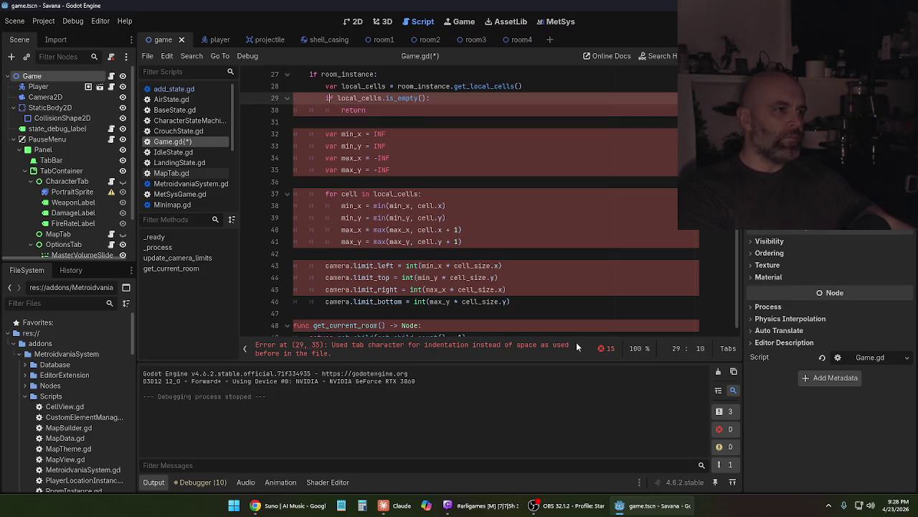
key("BackSpace")
key("BackSpace")
key("BackSpace")
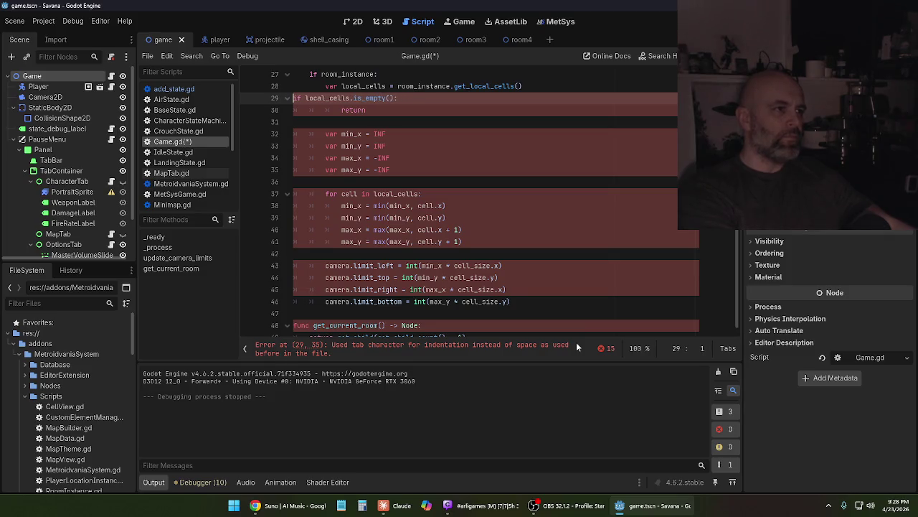
key("Tab")
key("Tab")
key("Up")
key("BackSpace")
key("BackSpace")
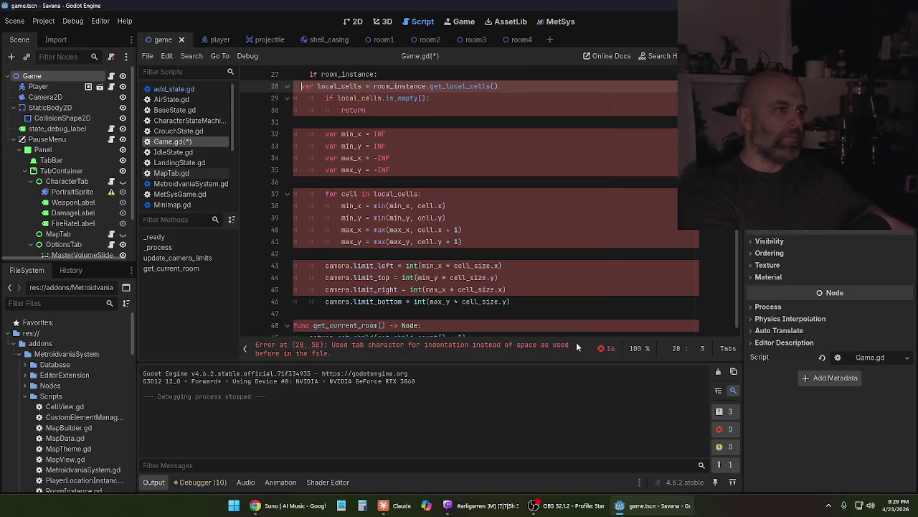
key("Tab")
key("Tab")
key("Up")
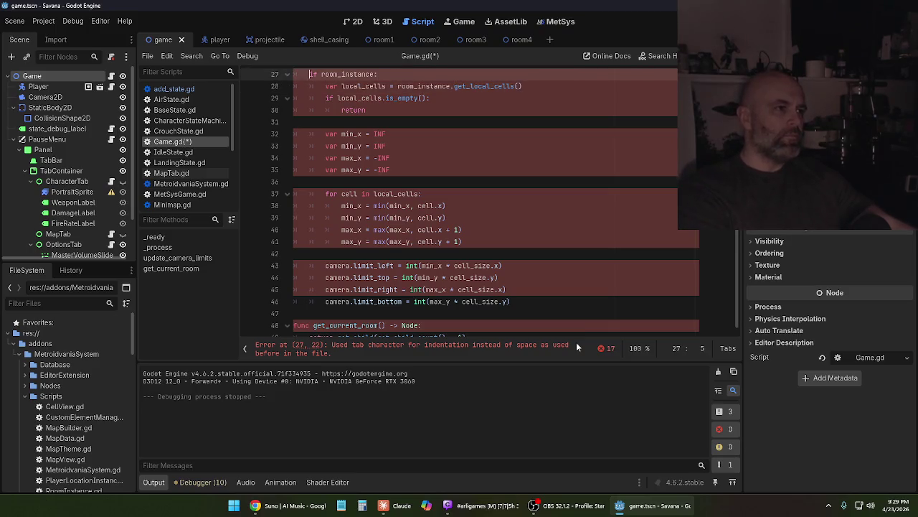
Tab-indent lines 24 up to 13, including the room lookup, cell_size, comment and update_camera_limits lines
scroll(460, 229, "up", 5)
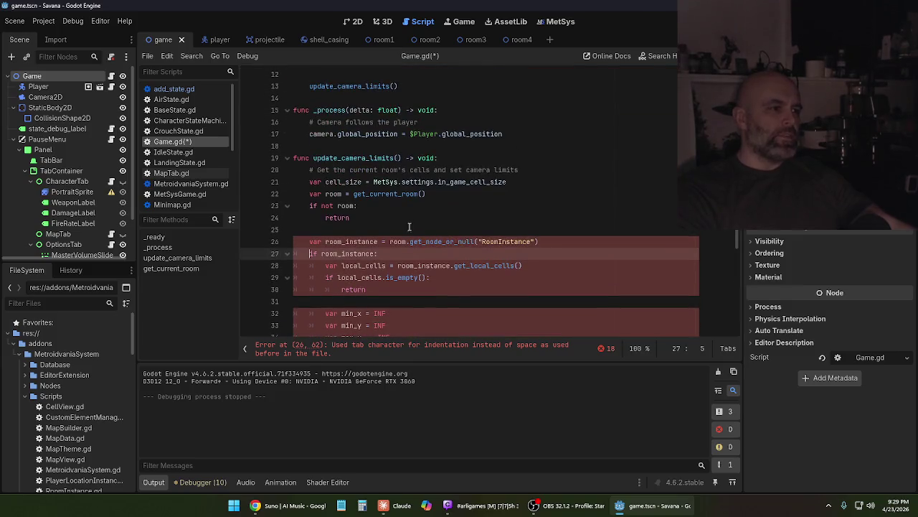
left_click(311, 242)
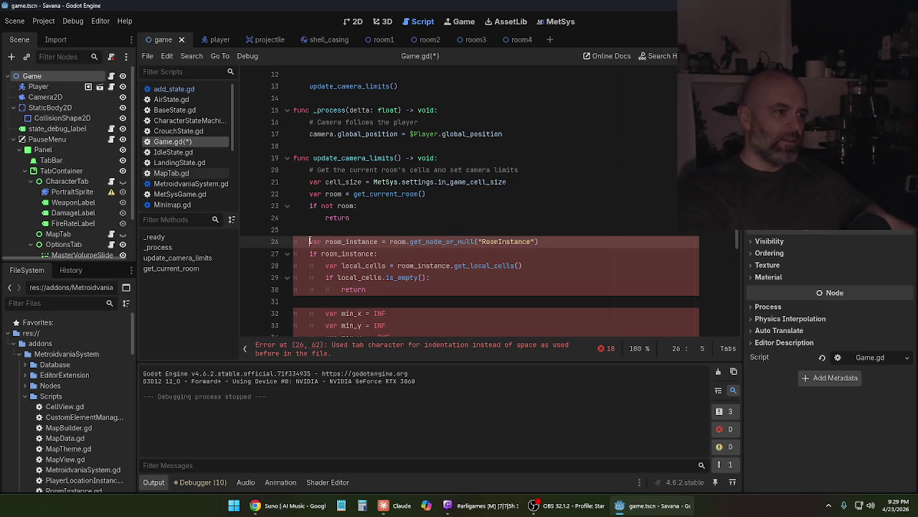
left_click(327, 219)
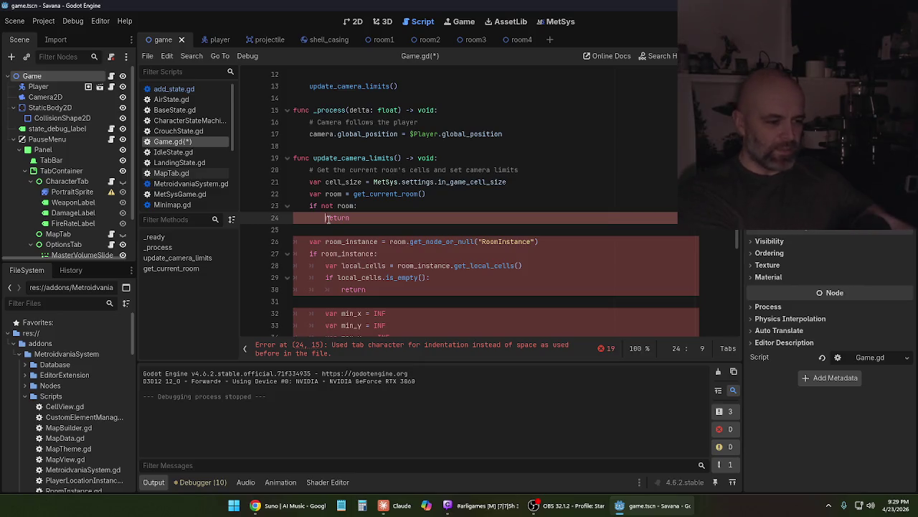
key("BackSpace")
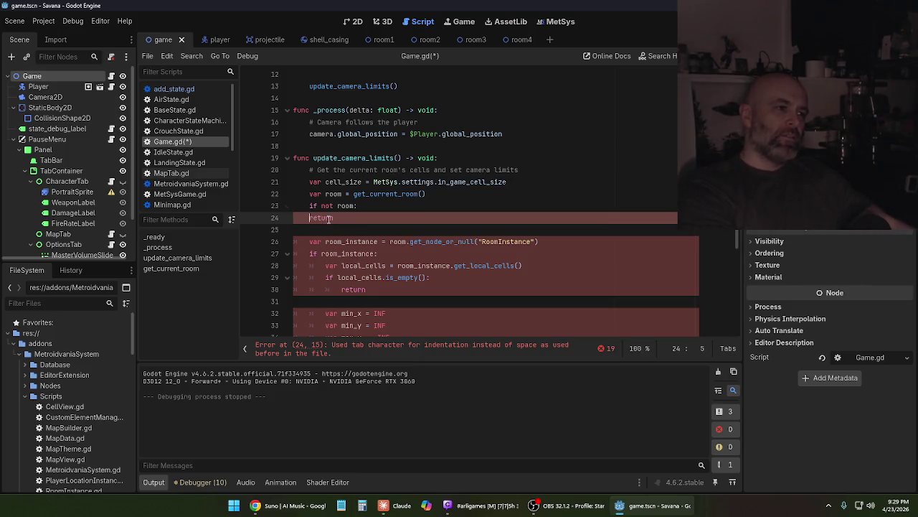
key("Tab")
key("Tab")
key("Up")
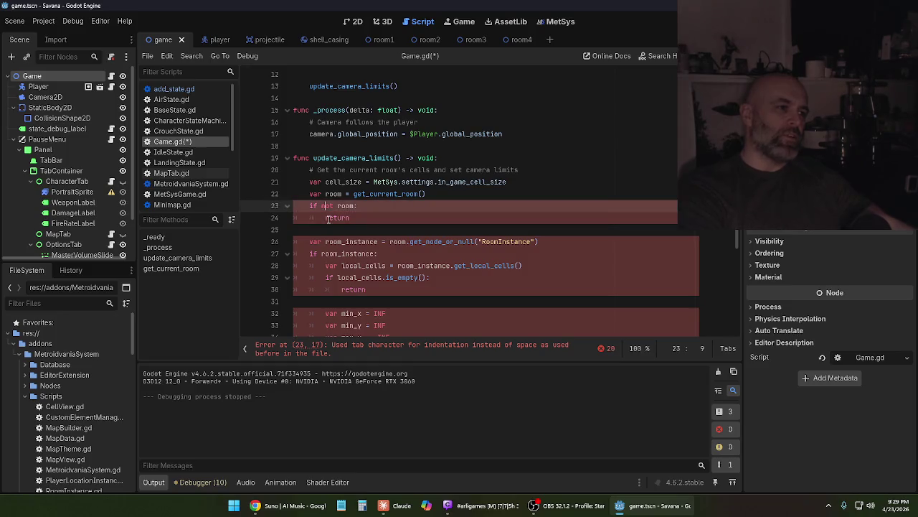
key("Left")
key("Left")
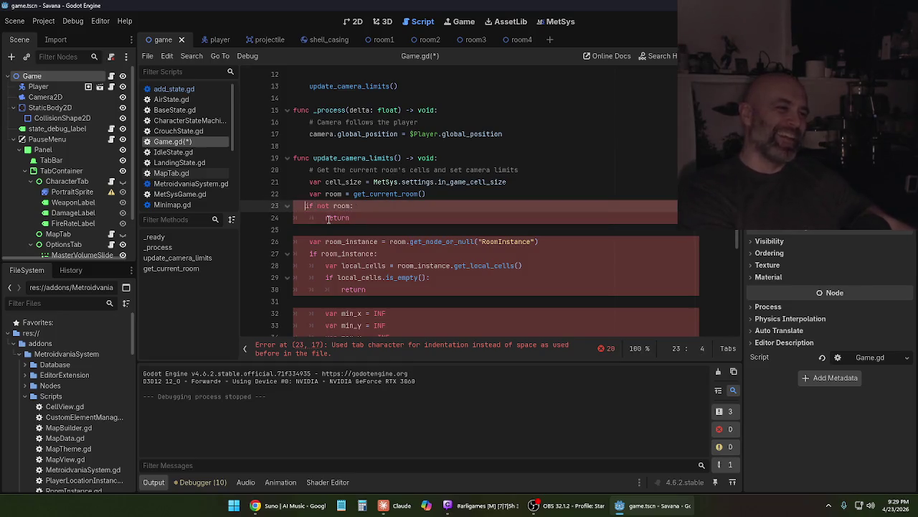
key("BackSpace")
key("Tab")
key("Up")
key("BackSpace")
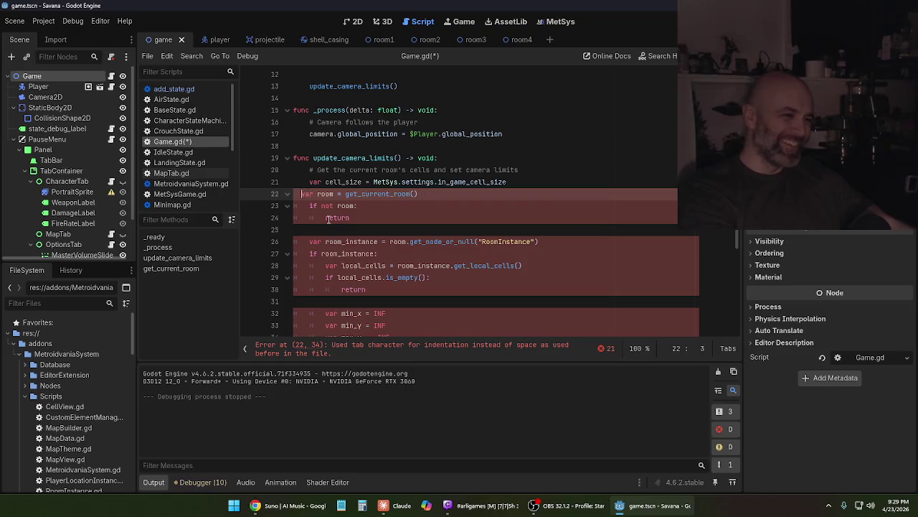
key("Tab")
key("Up")
key("BackSpace")
key("BackSpace")
key("BackSpace")
key("BackSpace")
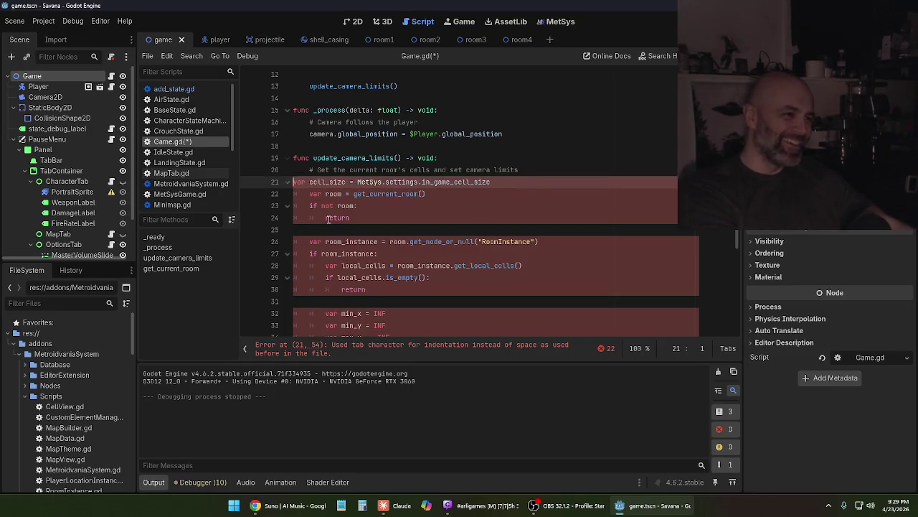
key("Tab")
key("Up")
key("BackSpace")
key("BackSpace")
key("Tab")
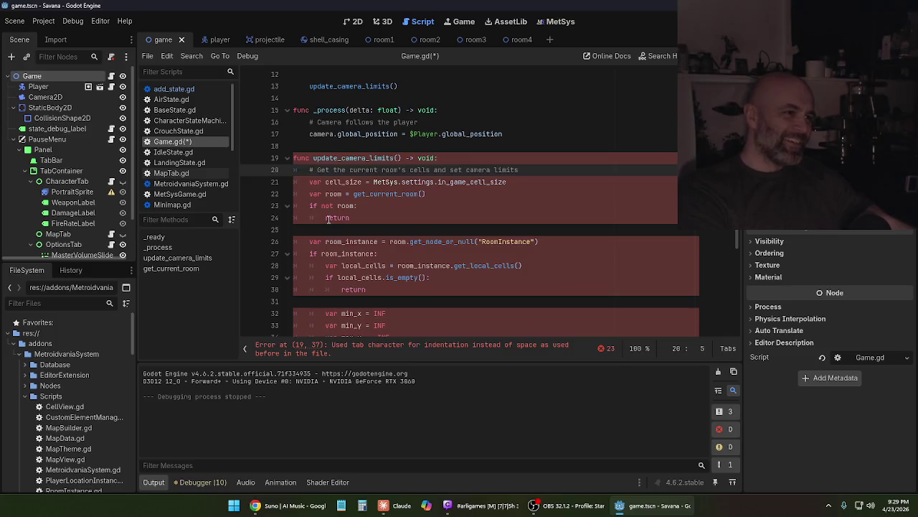
key("Up")
key("Up")
key("Up")
key("BackSpace")
key("BackSpace")
key("BackSpace")
key("BackSpace")
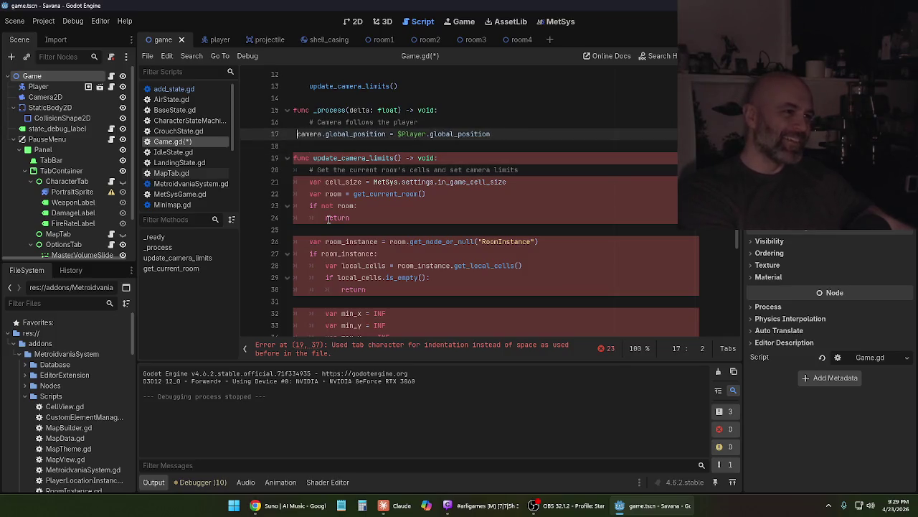
key("Tab")
key("Up")
key("BackSpace")
key("BackSpace")
key("Tab")
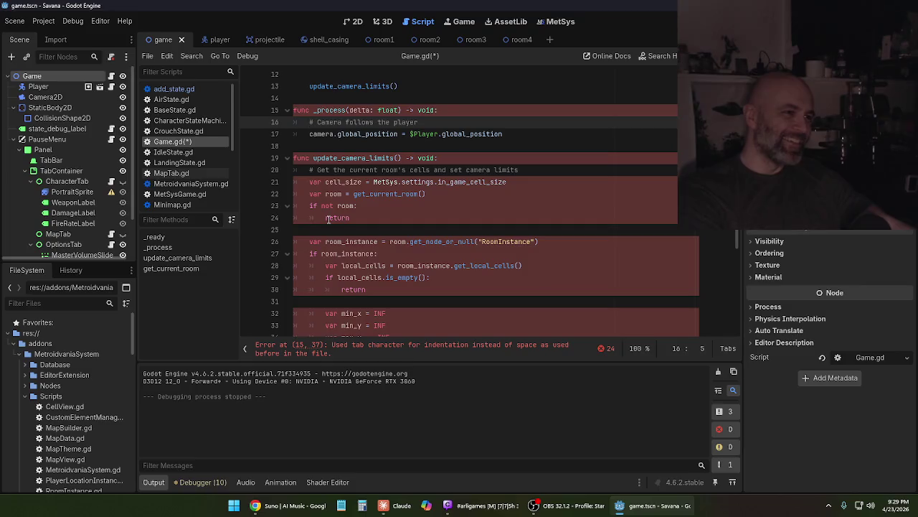
key("Up")
key("Up")
key("Up")
key("BackSpace")
key("BackSpace")
key("BackSpace")
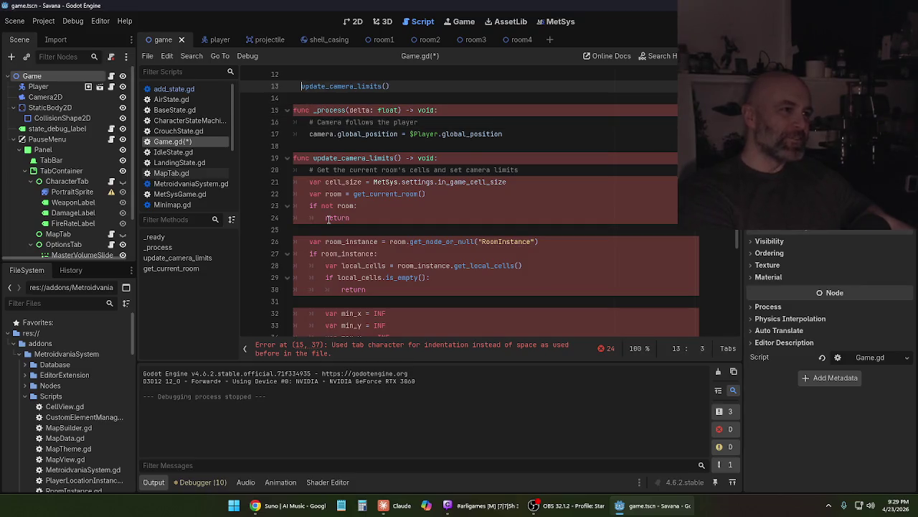
key("Tab")
Tab-indent the add_module, await, load_room, set_player and set_save_data lines in _ready
scroll(319, 213, "up", 4)
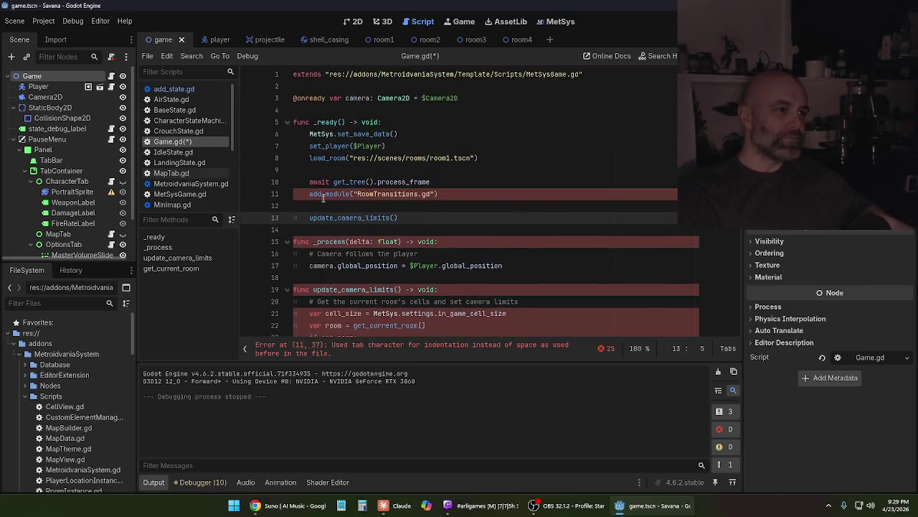
left_click(311, 196)
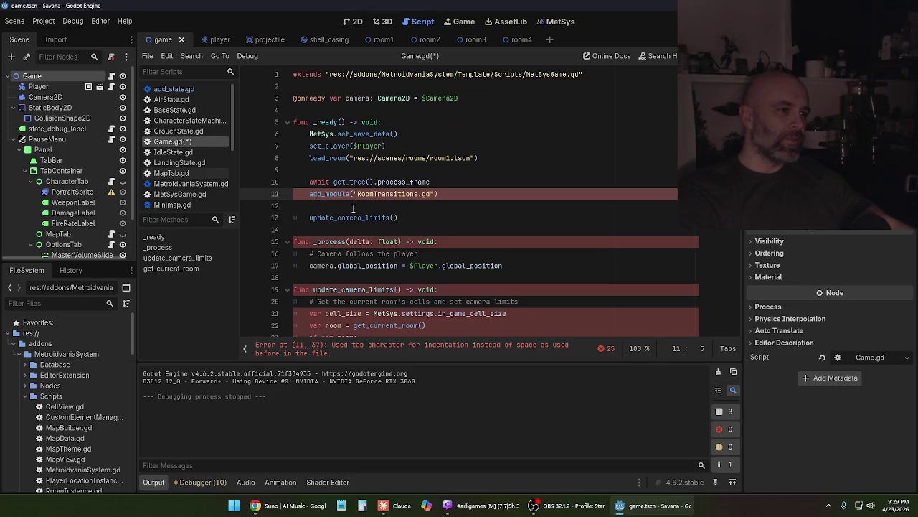
key("BackSpace")
key("BackSpace")
key("BackSpace")
key("BackSpace")
key("Tab")
key("Up")
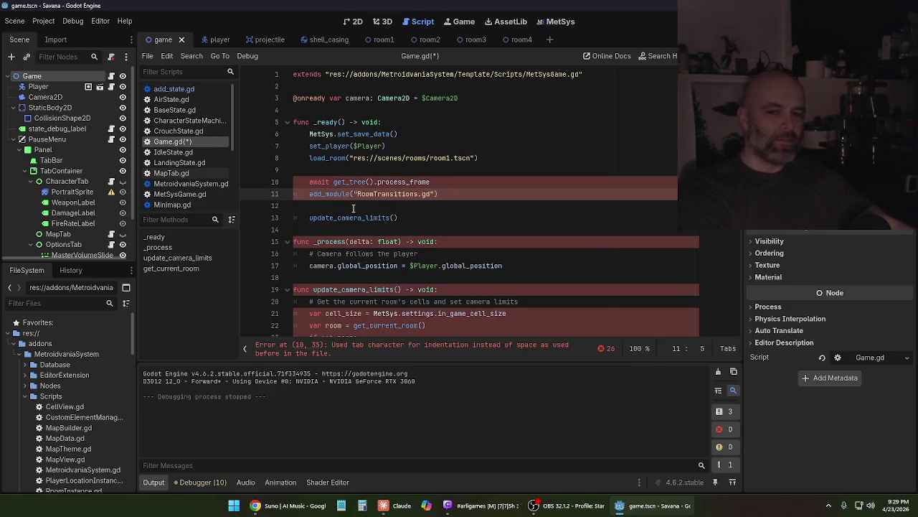
key("BackSpace")
key("BackSpace")
key("BackSpace")
key("BackSpace")
key("Tab")
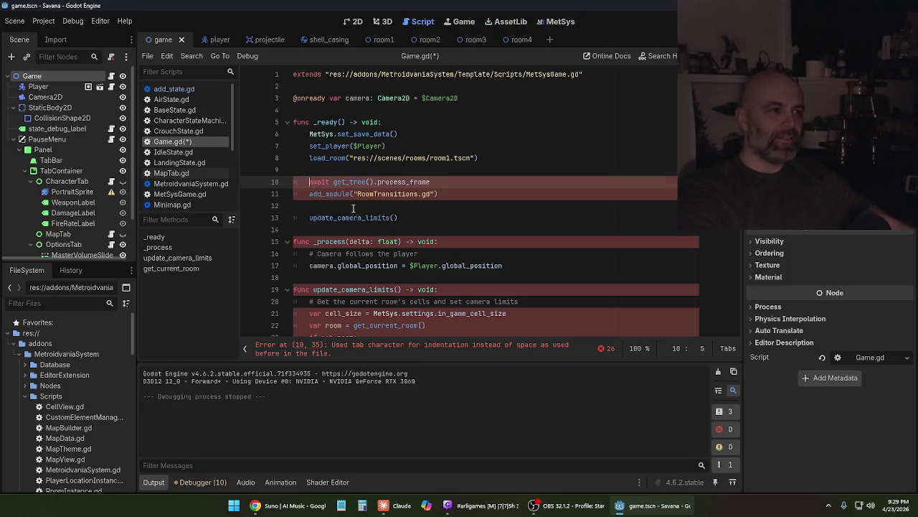
key("Up")
key("Up")
key("BackSpace")
key("BackSpace")
key("BackSpace")
key("BackSpace")
key("Tab")
key("Up")
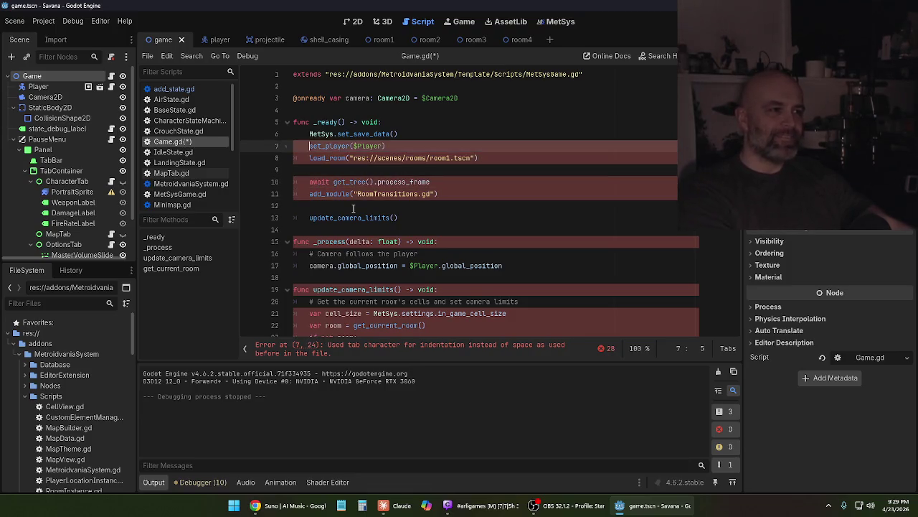
key("BackSpace")
key("BackSpace")
key("BackSpace")
key("Tab")
key("Up")
key("BackSpace")
key("BackSpace")
key("BackSpace")
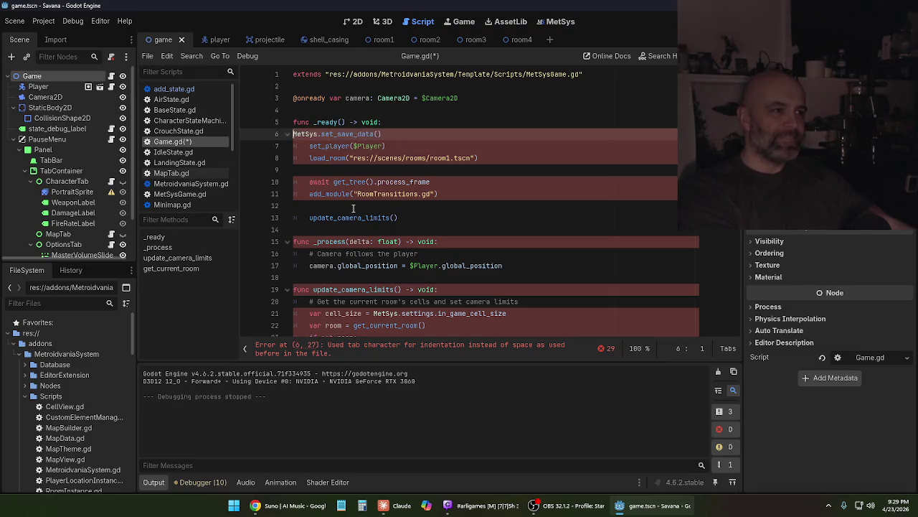
key("Tab")
Save Game.gd and bring the Claude chat back to the front
scroll(390, 217, "down", 7)
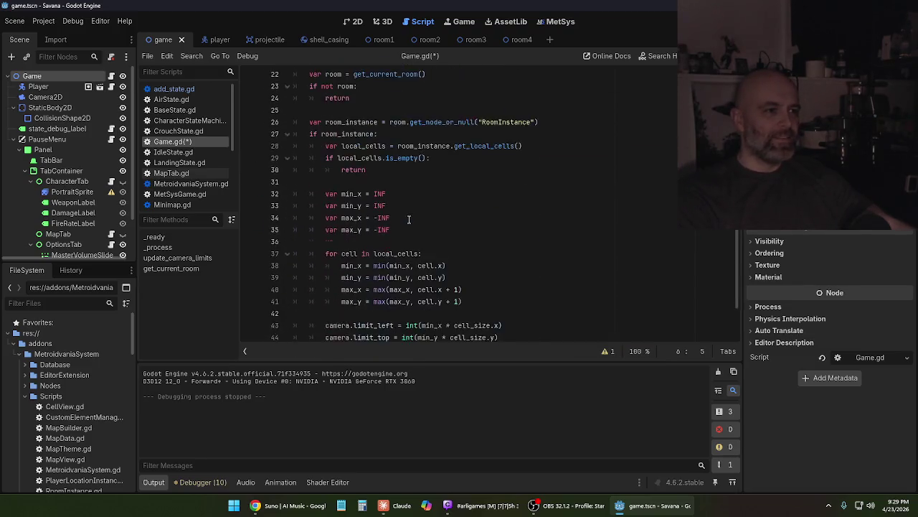
scroll(409, 218, "up", 4)
scroll(409, 219, "down", 6)
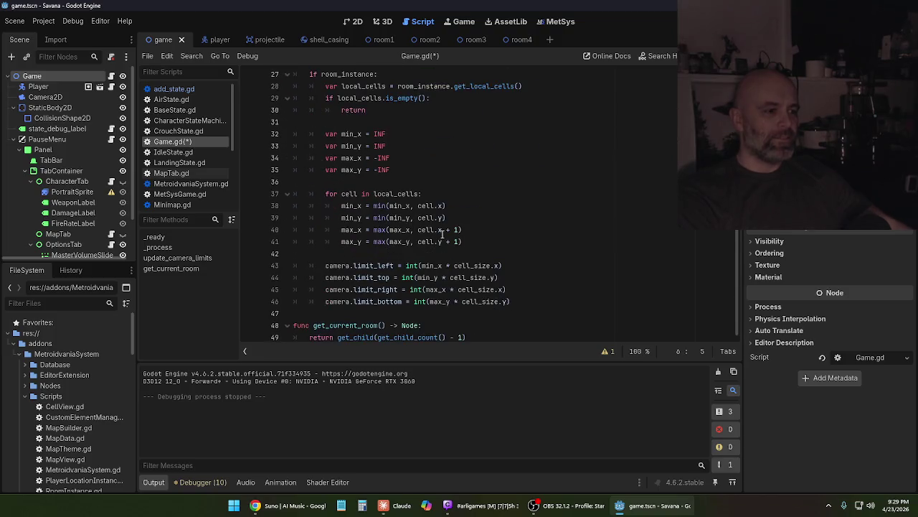
key("ctrl+s")
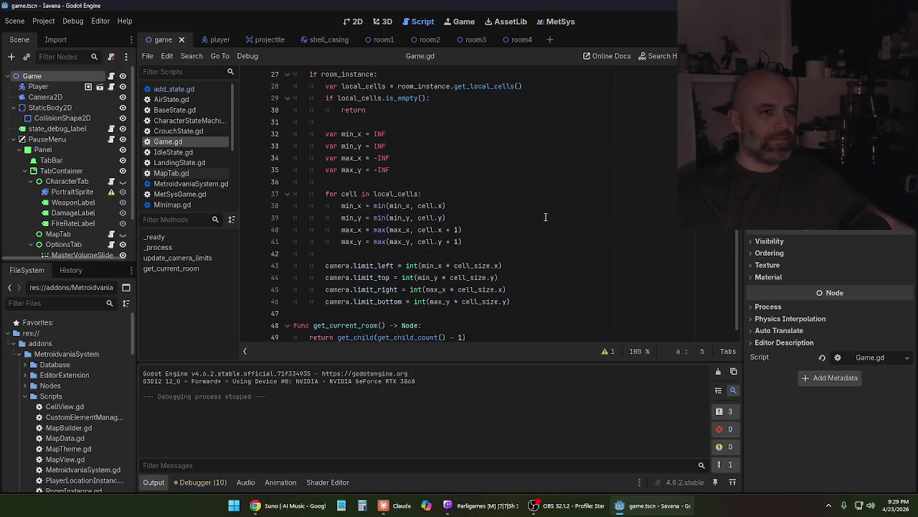
left_click(394, 505)
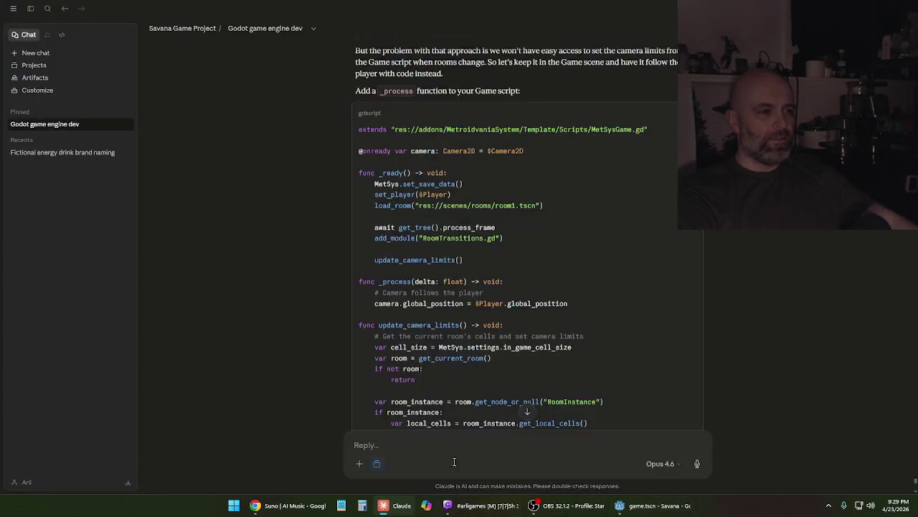
Copy the MetSys.room_changed.connect(_on_room_changed) line from Claude's reply, then return to Godot
scroll(587, 302, "down", 5)
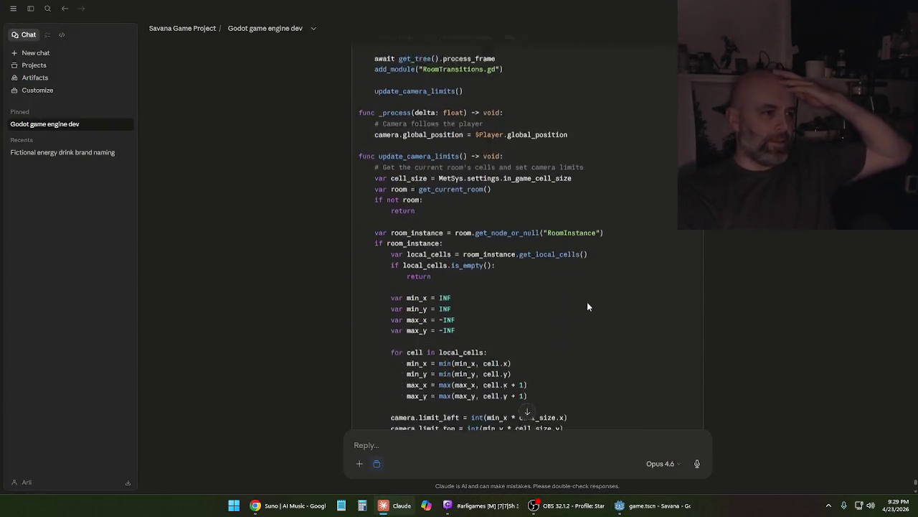
scroll(587, 303, "down", 2)
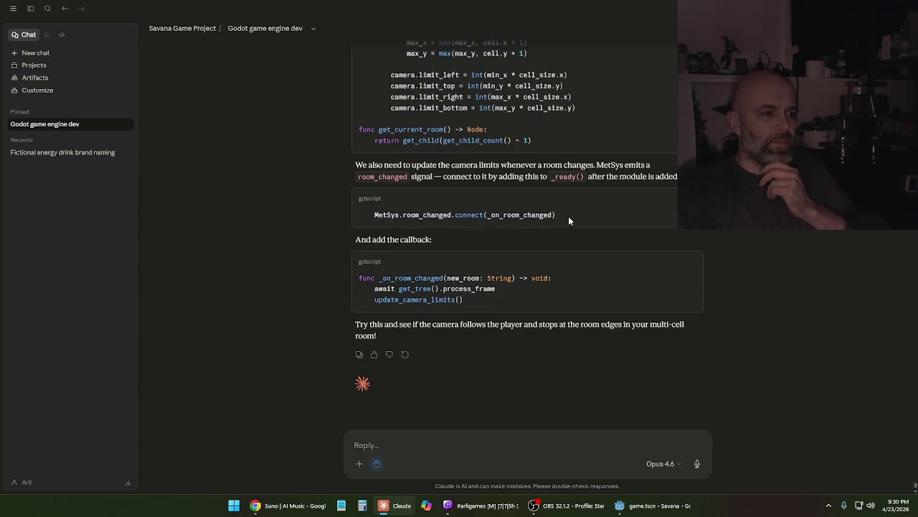
scroll(568, 216, "up", 10)
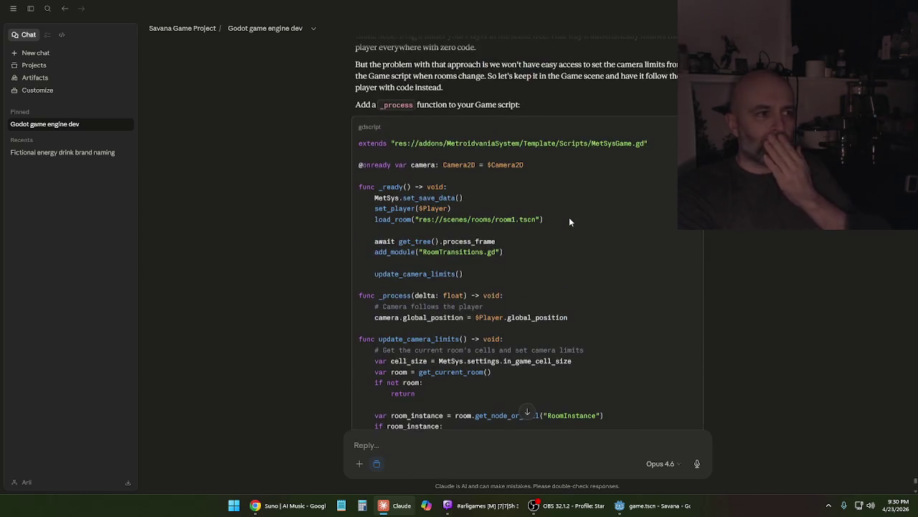
scroll(569, 222, "down", 1)
scroll(569, 222, "down", 7)
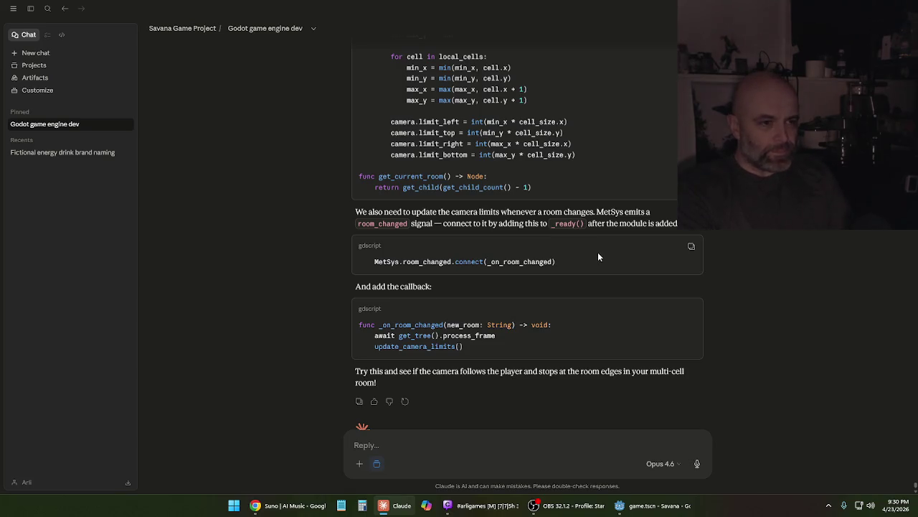
scroll(599, 256, "up", 3)
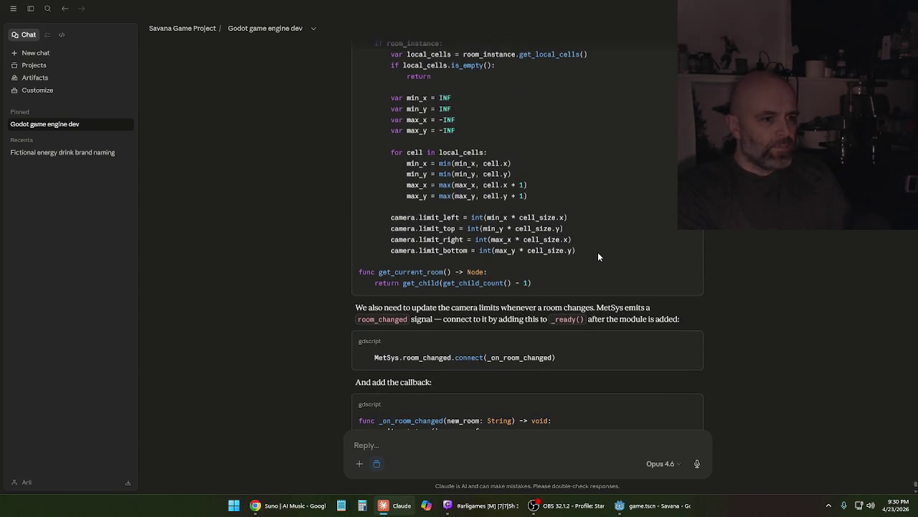
scroll(599, 256, "up", 5)
scroll(599, 256, "up", 5)
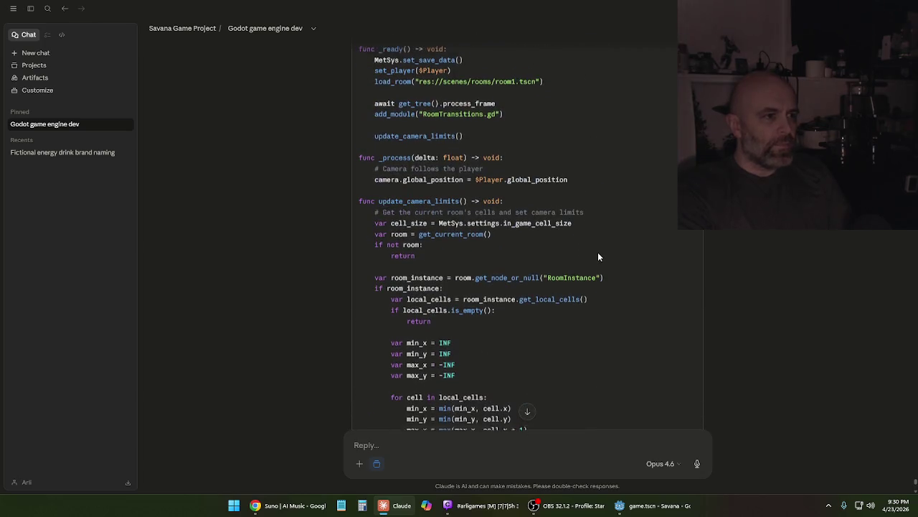
scroll(567, 226, "down", 3)
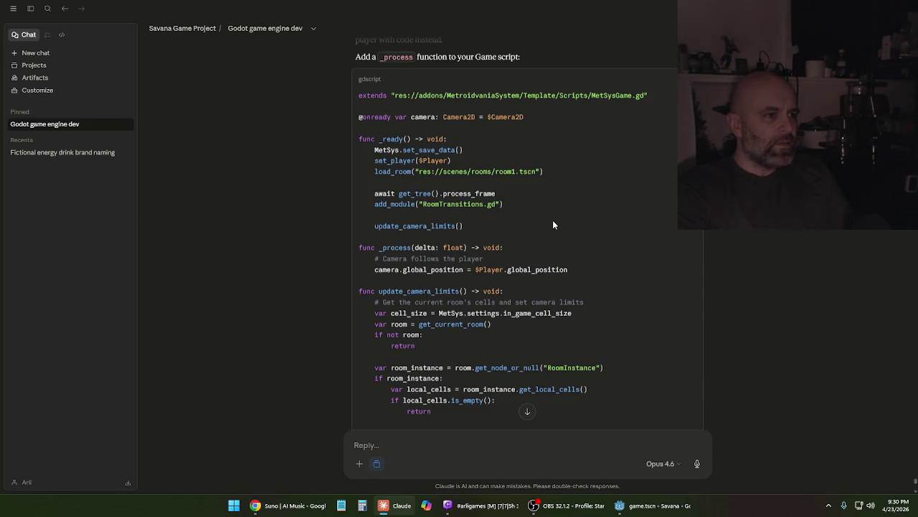
scroll(467, 225, "down", 10)
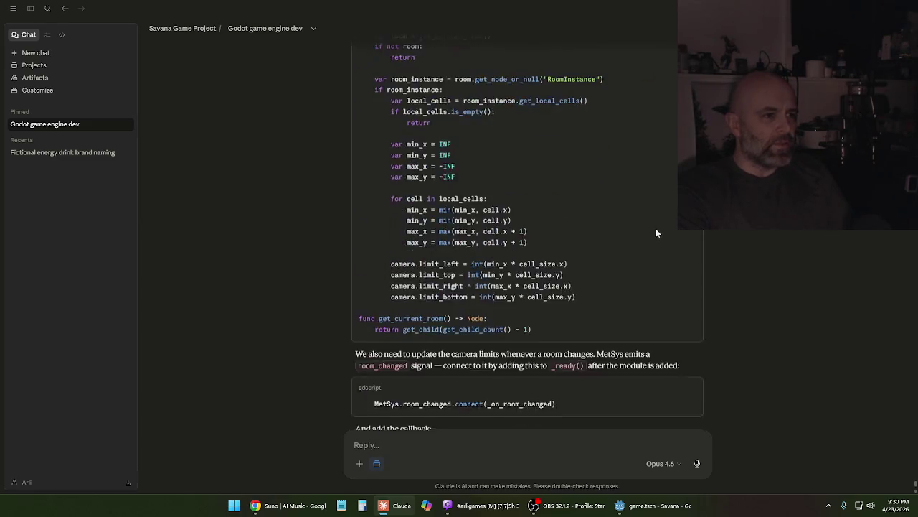
left_click_drag(569, 263, 375, 262)
right_click(386, 262)
left_click(399, 271)
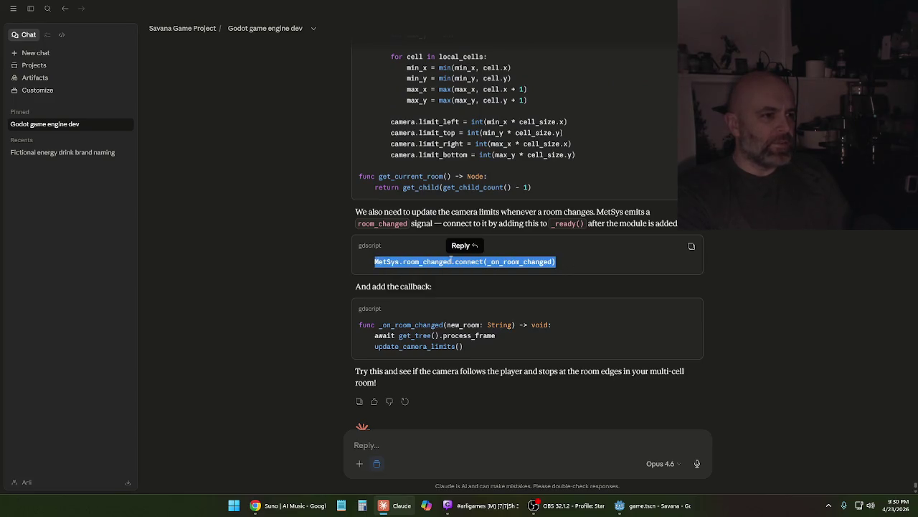
left_click(467, 297)
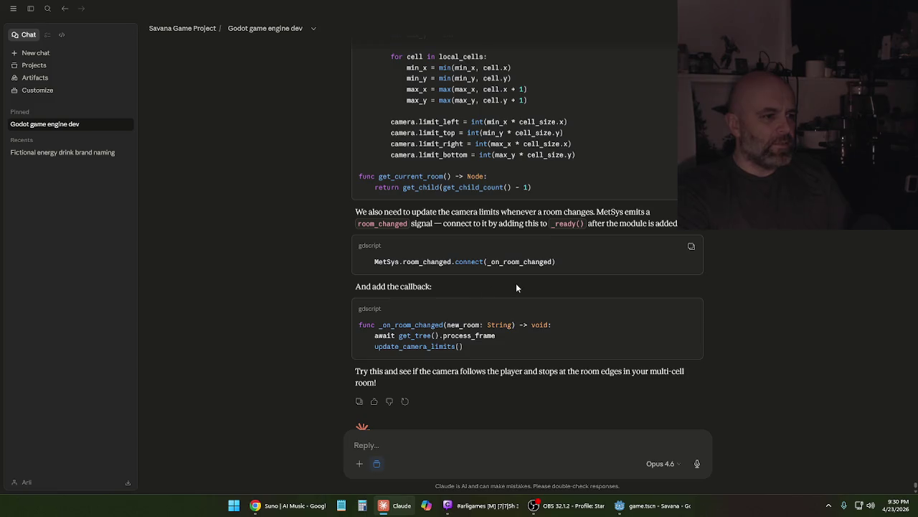
scroll(521, 286, "up", 7)
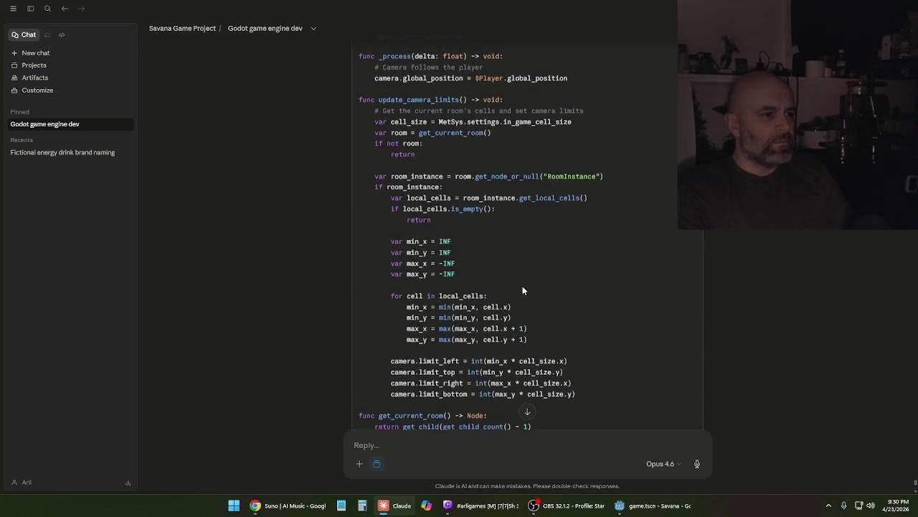
scroll(522, 286, "down", 7)
left_click(632, 505)
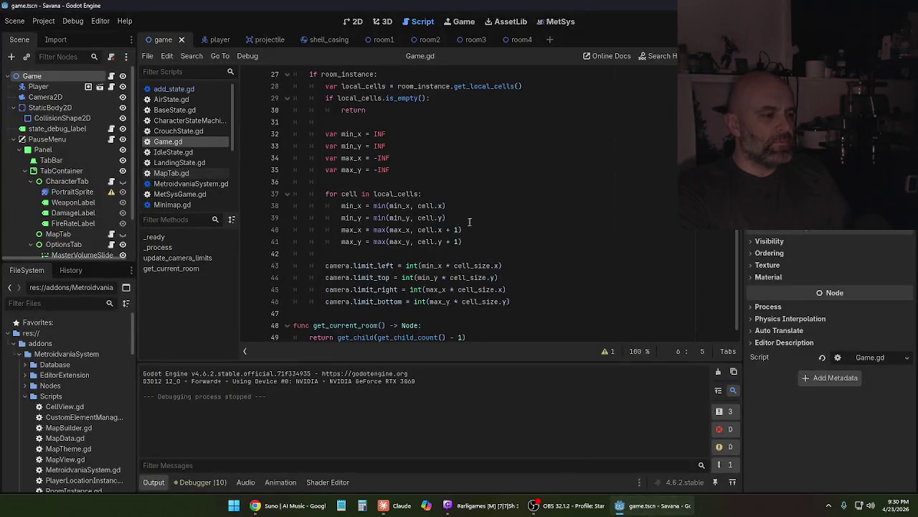
Paste MetSys.room_changed.connect(_on_room_changed) as a tab-indented line after add_module in _ready
scroll(473, 221, "up", 9)
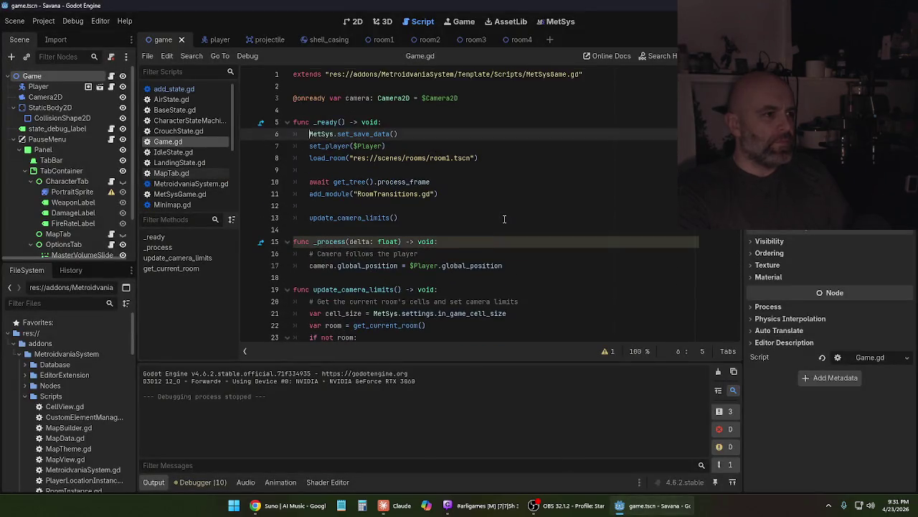
scroll(505, 219, "down", 2)
scroll(505, 219, "up", 2)
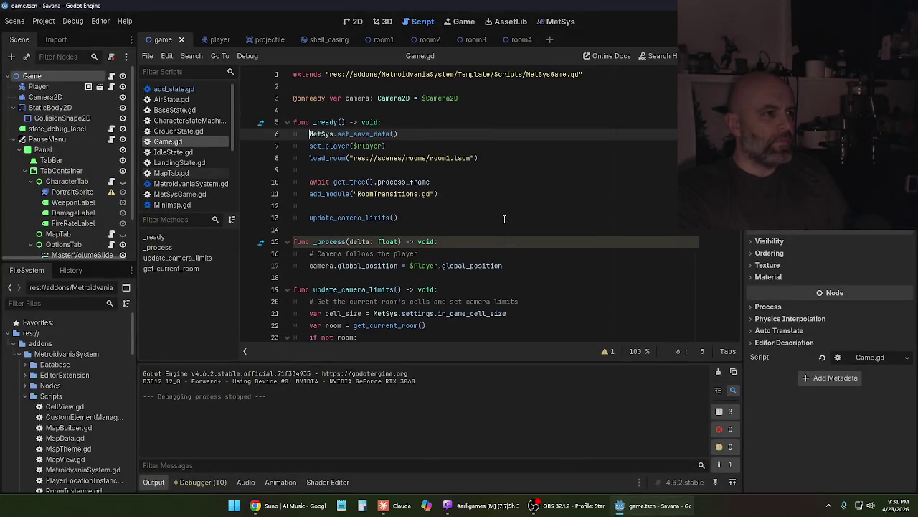
left_click(449, 193)
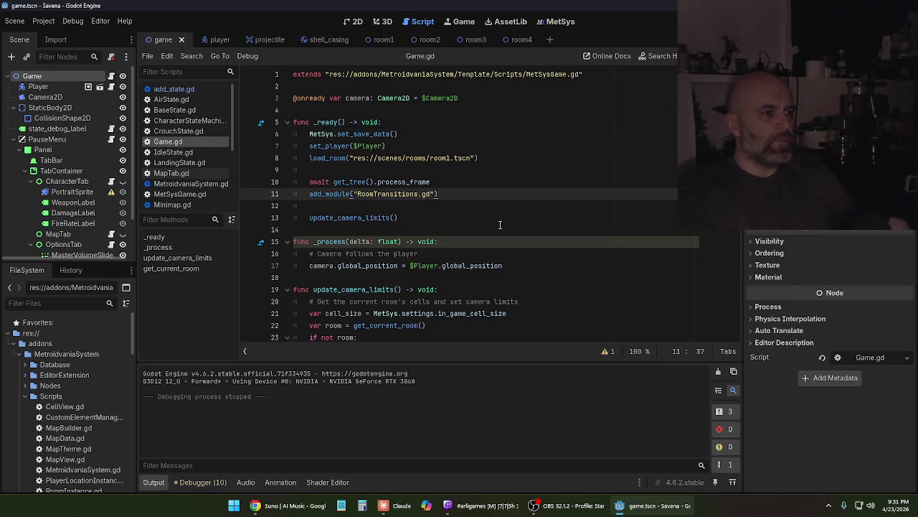
key("Return")
key("Return")
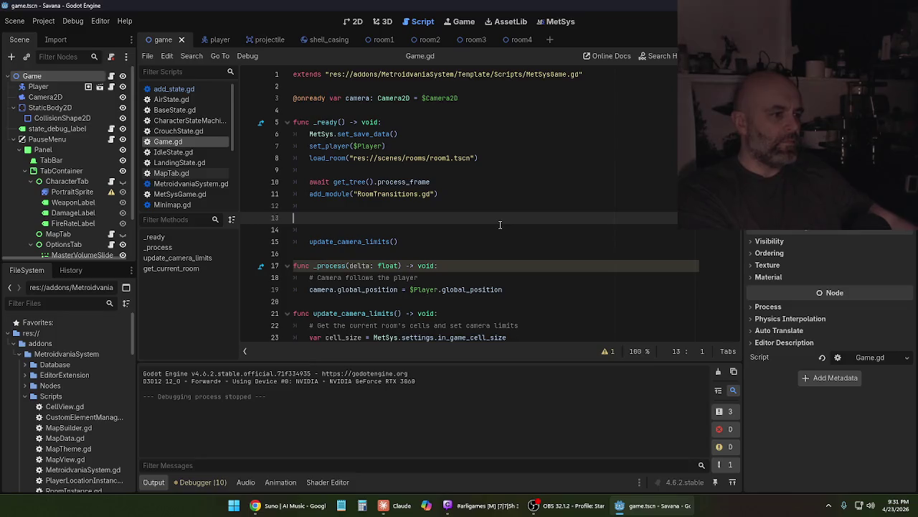
key("ctrl+v")
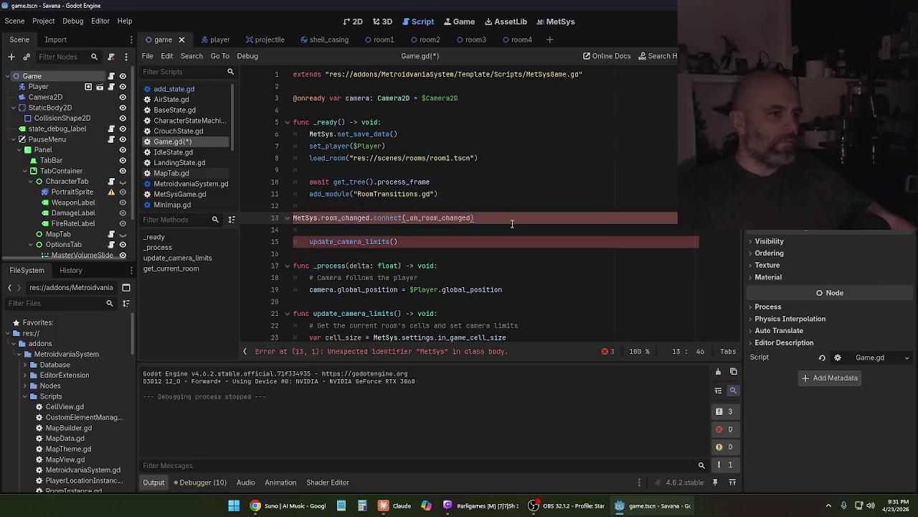
left_click(295, 217)
key("Tab")
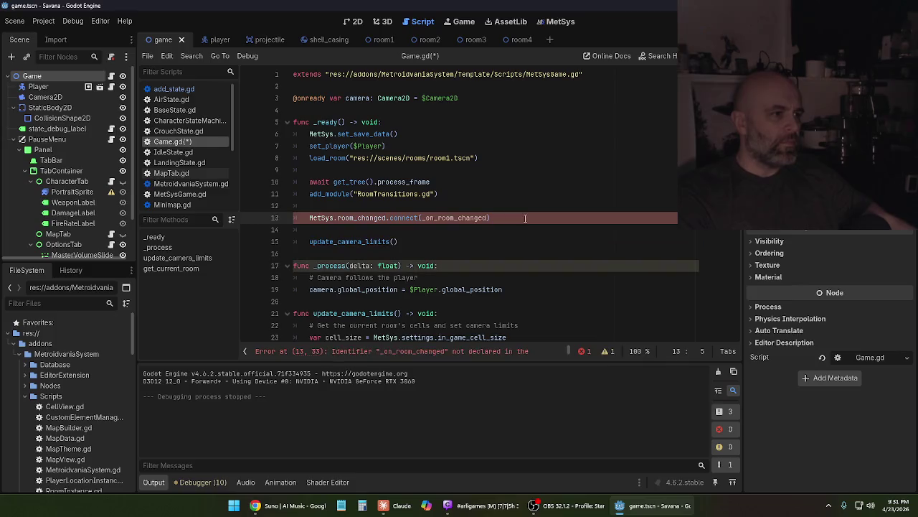
Save Game.gd with the new room_changed connection line
left_click(472, 237)
left_click(502, 220)
key("ctrl+s")
left_click(505, 230)
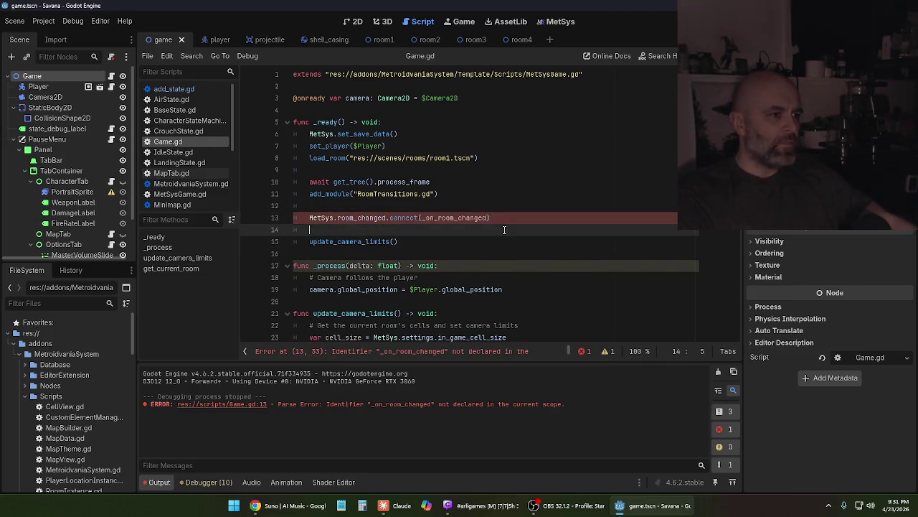
left_click(497, 209)
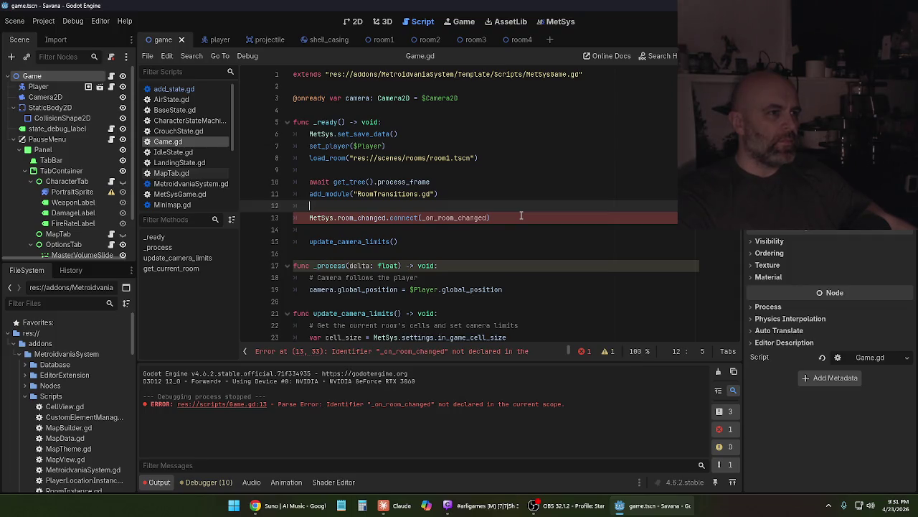
mouse_move(391, 511)
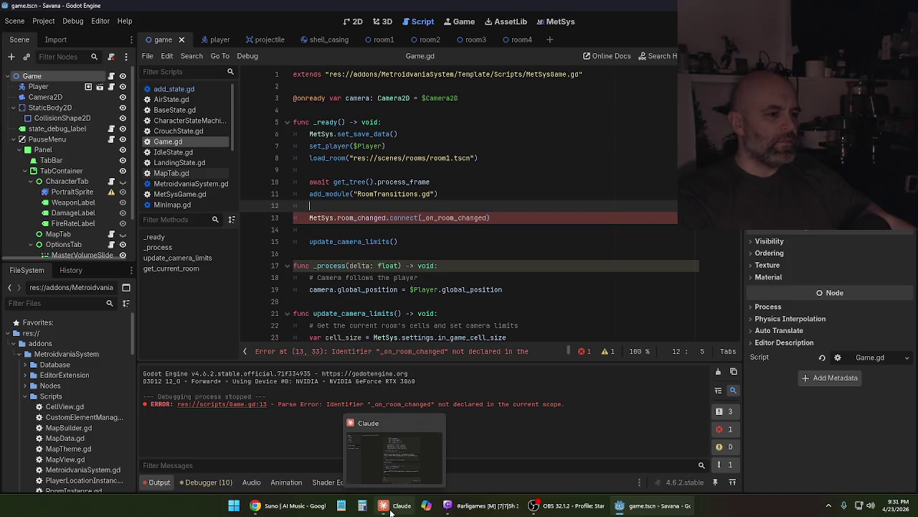
Scroll through Claude's reply and select the suggested _on_room_changed callback code
left_click(391, 510)
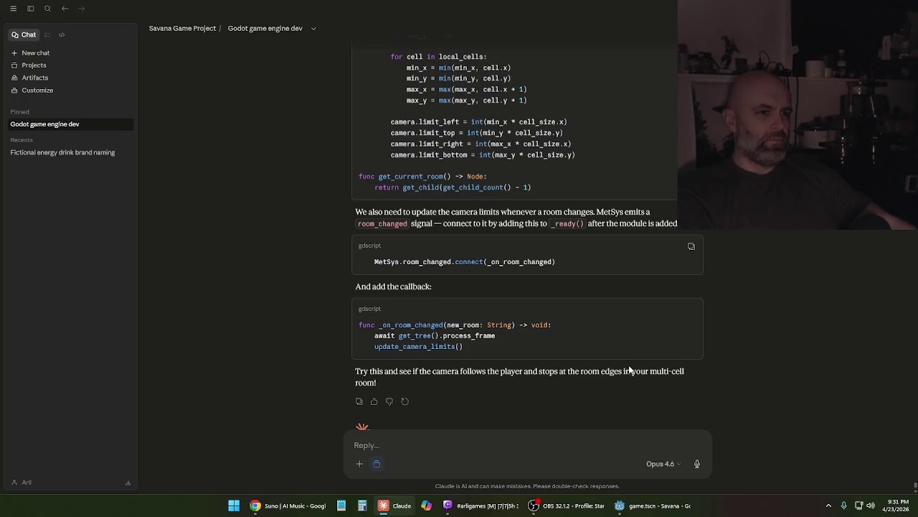
scroll(628, 366, "up", 4)
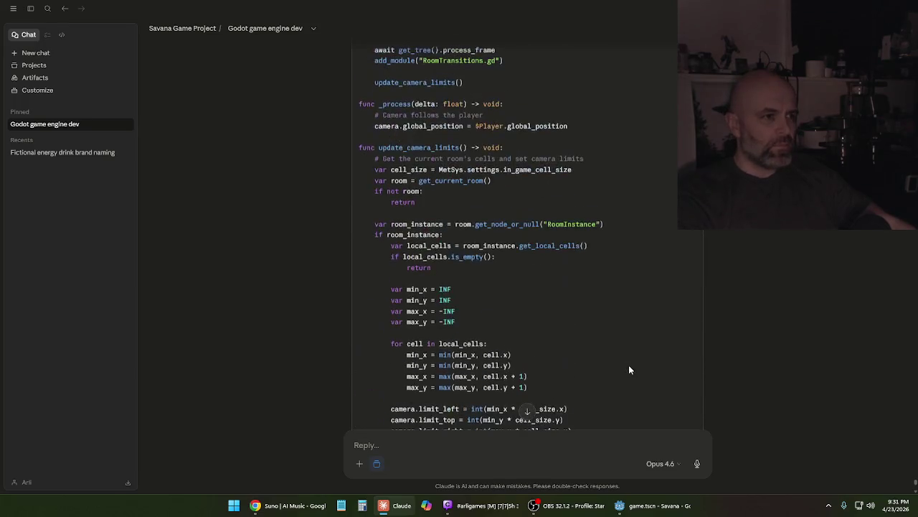
scroll(629, 370, "up", 3)
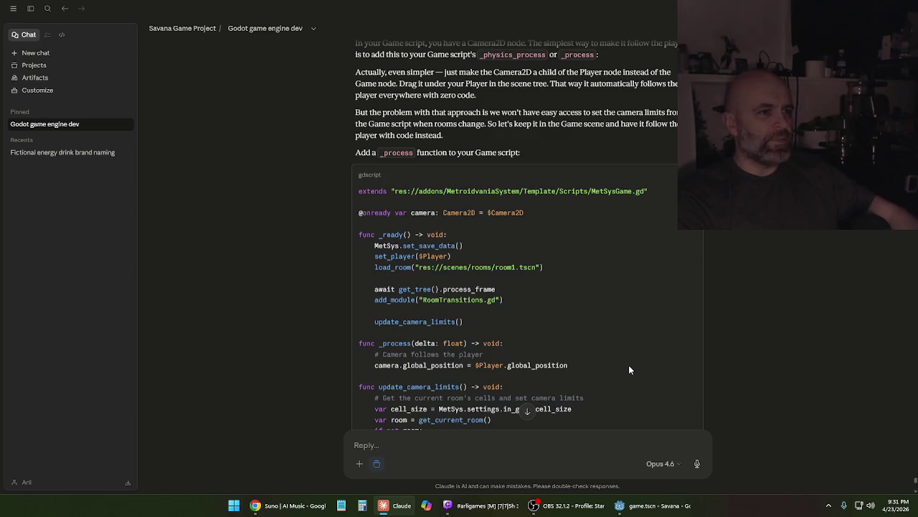
scroll(630, 365, "down", 1)
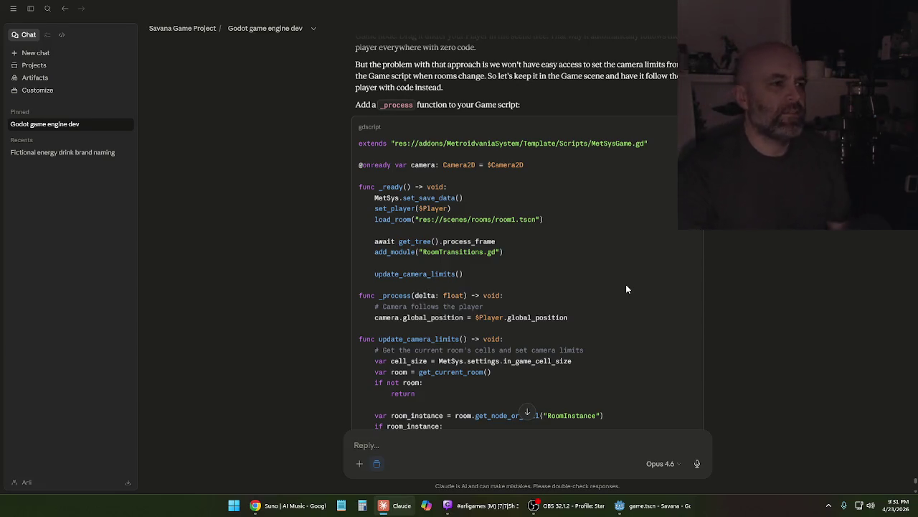
scroll(553, 257, "down", 8)
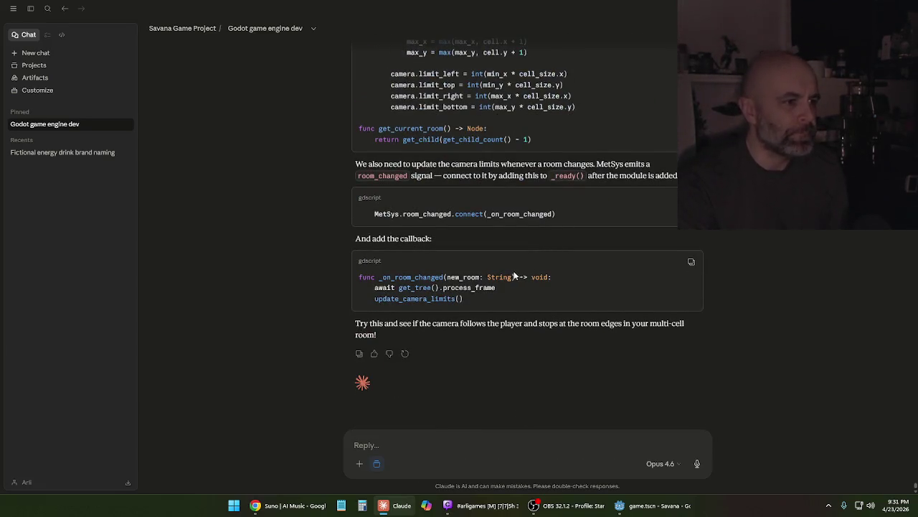
left_click_drag(486, 301, 359, 276)
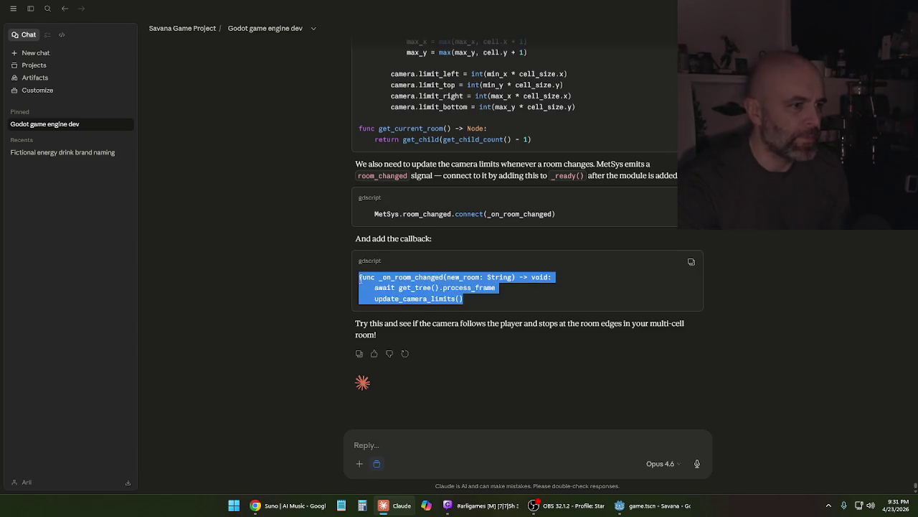
left_click(532, 301)
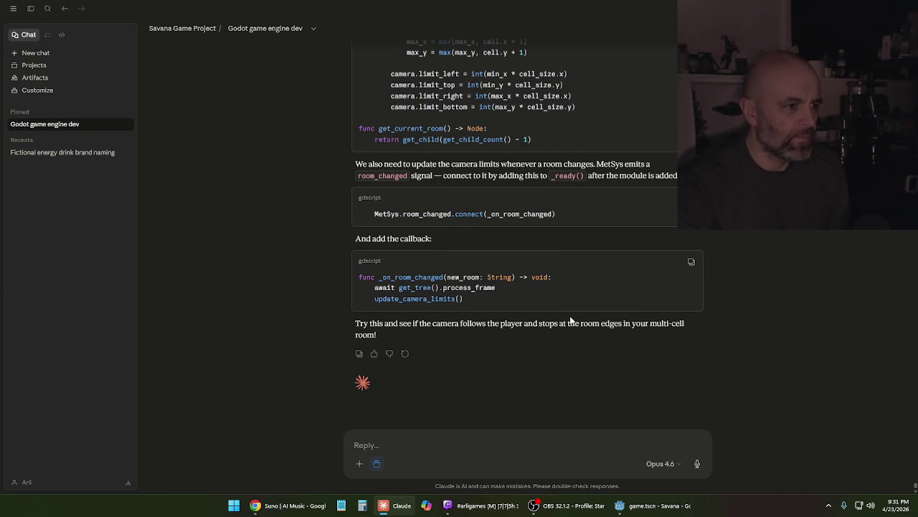
Skim the reply once more, then return to the Godot script editor on Game.gd
scroll(572, 320, "up", 5)
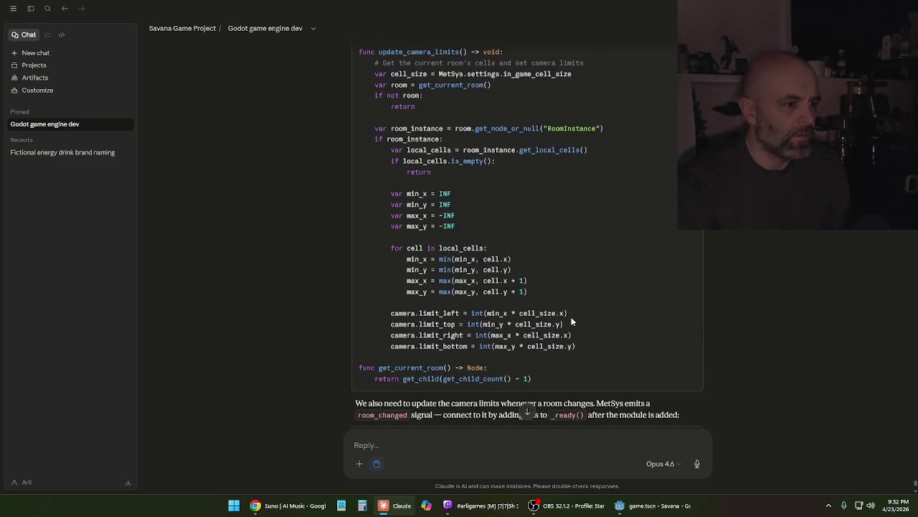
scroll(572, 321, "up", 4)
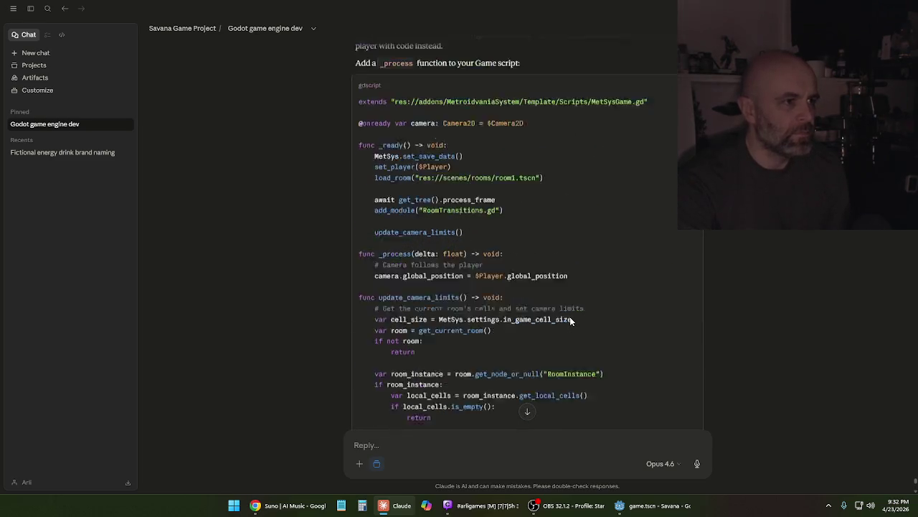
scroll(571, 321, "down", 7)
scroll(572, 321, "down", 3)
scroll(573, 321, "up", 1)
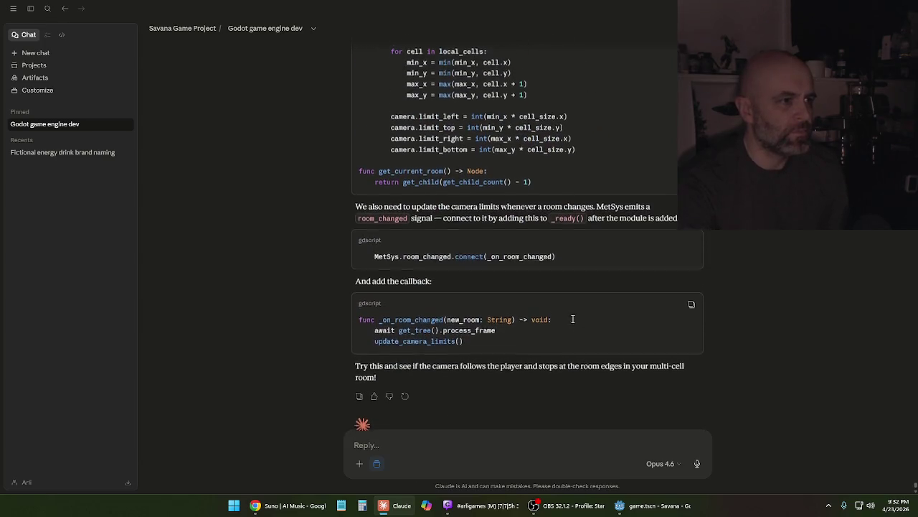
left_click(644, 509)
scroll(499, 297, "down", 10)
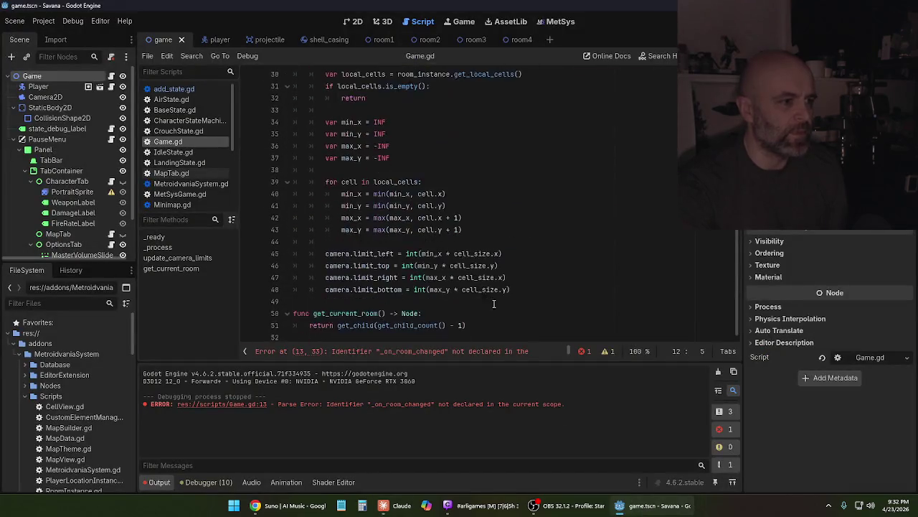
Paste the _on_room_changed callback after update_camera_limits and re-indent its await line with a tab
left_click(488, 302)
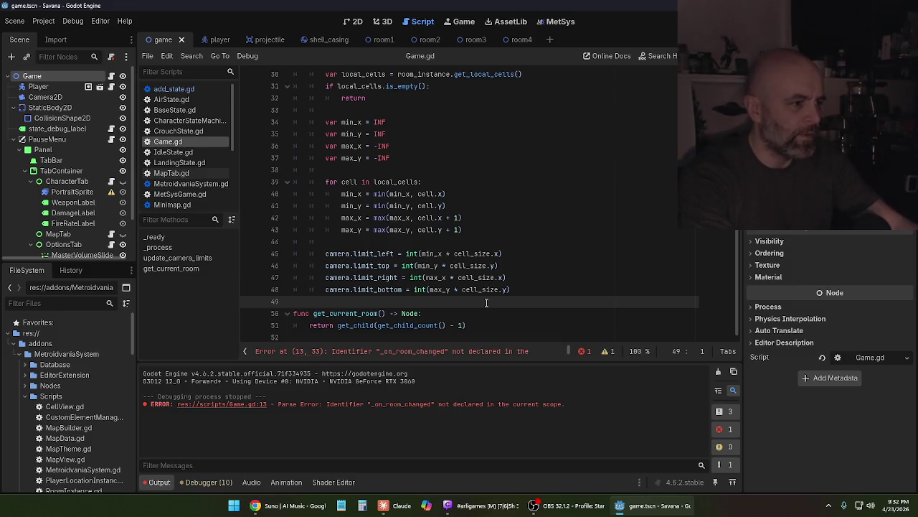
key("Return")
key("Return")
key("Up")
key("ctrl+v")
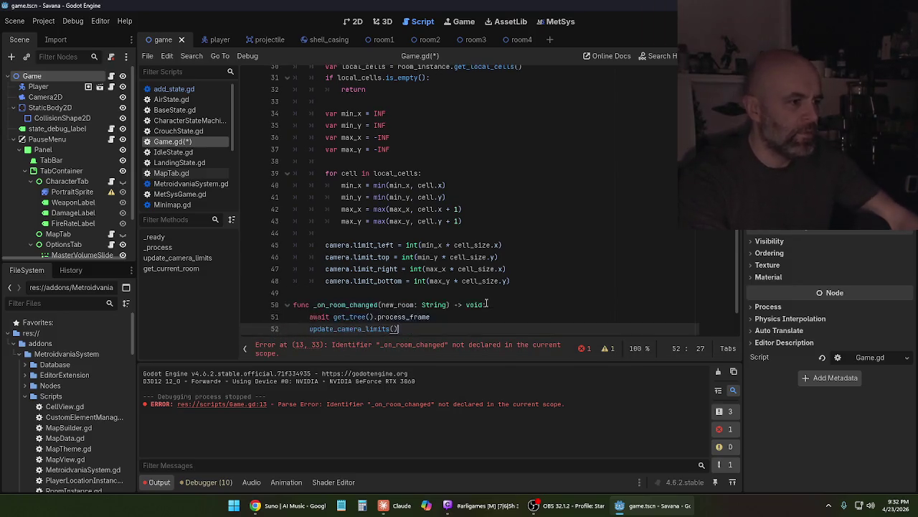
left_click(309, 270)
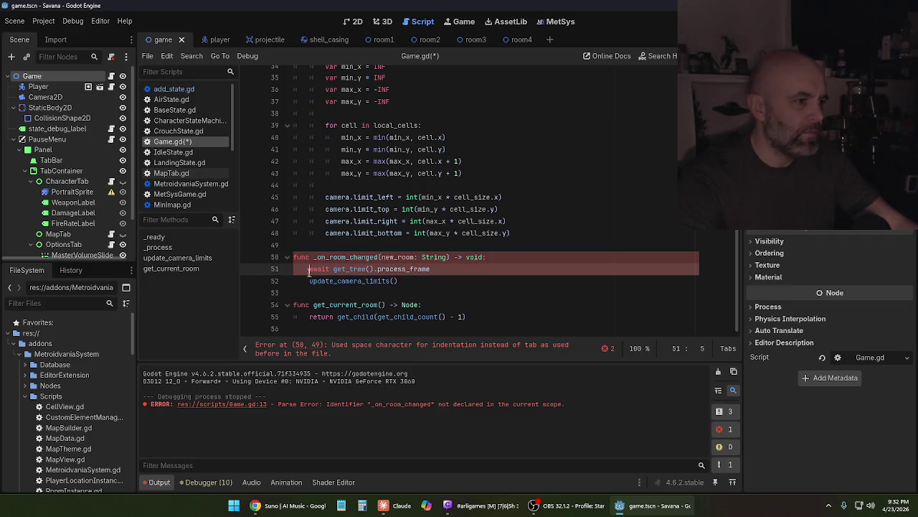
key("BackSpace")
key("Tab")
key("Down")
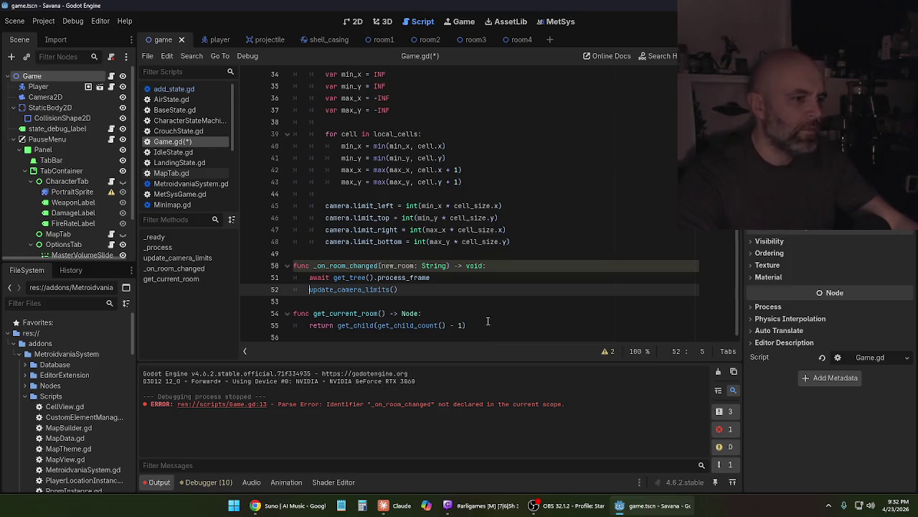
scroll(504, 289, "up", 10)
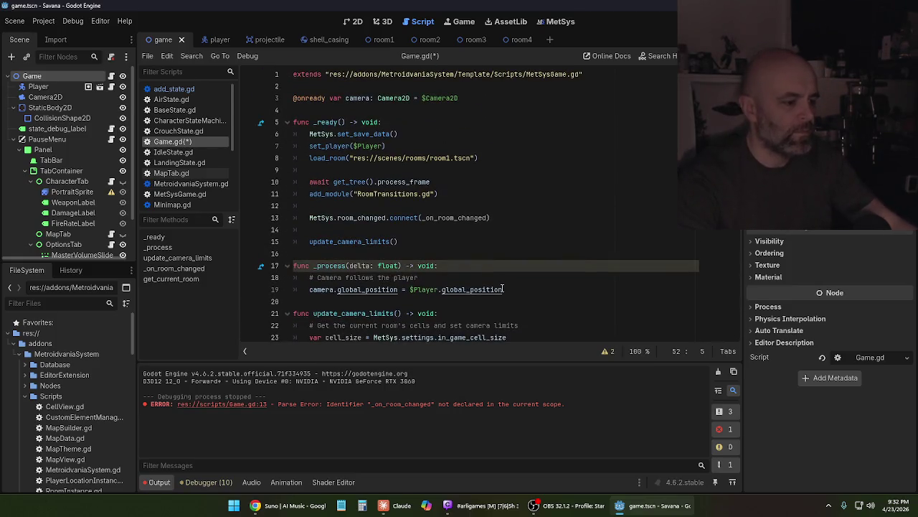
Save Game.gd and launch the game with F5
key("ctrl+s")
mouse_move(504, 287)
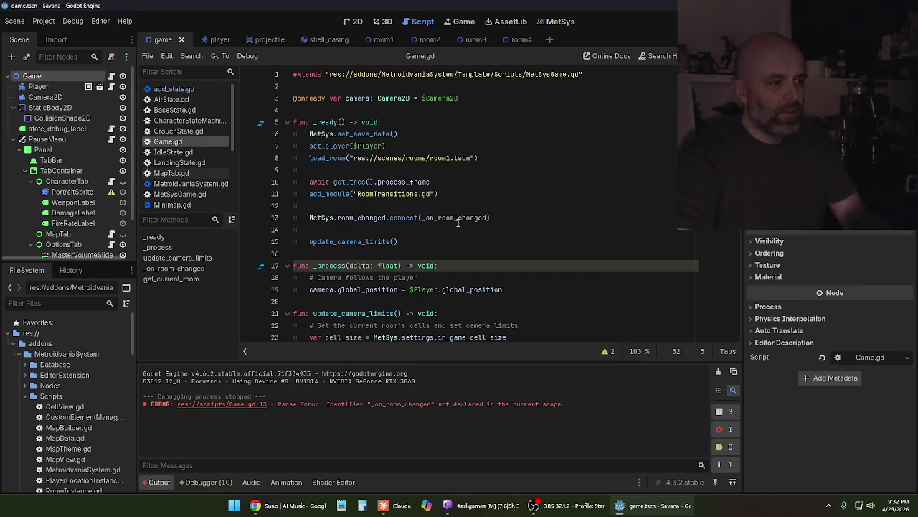
key("F5")
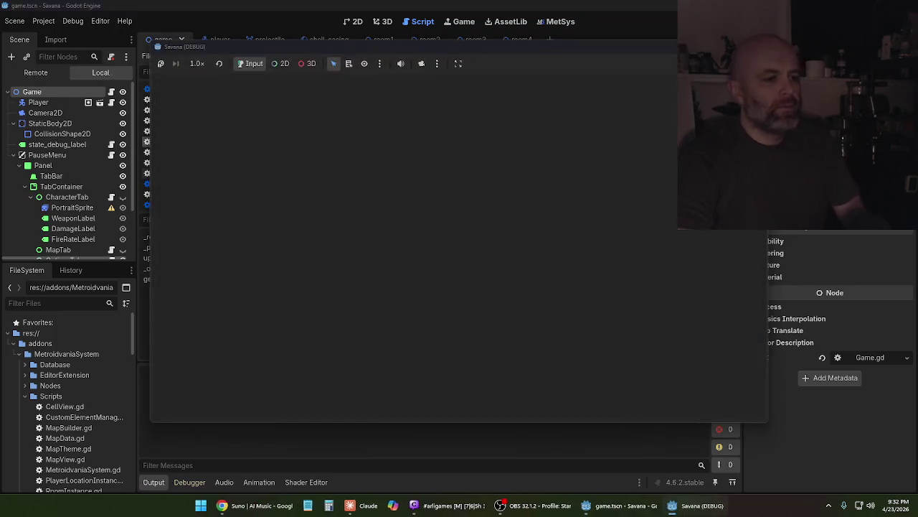
Walk the character left and right in the Savana test run, then stop it with F8
key("Right")
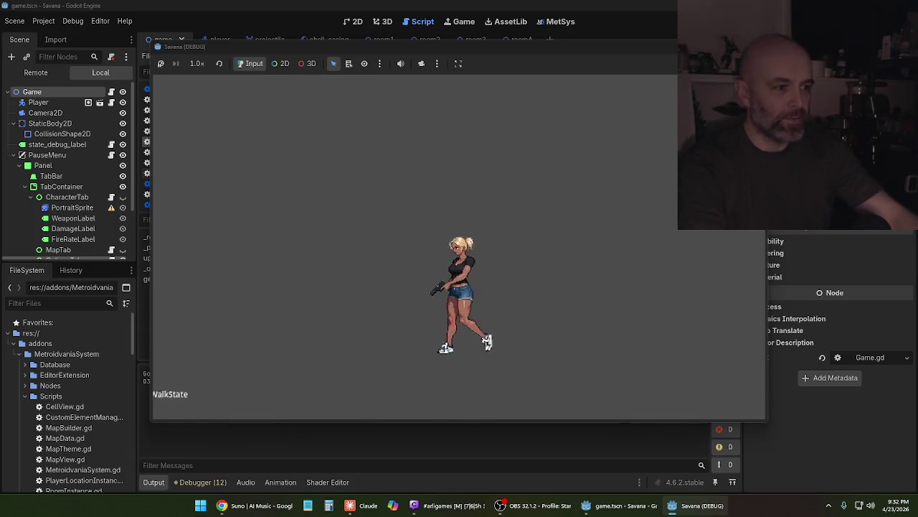
key("Left")
key("Right")
key("Left")
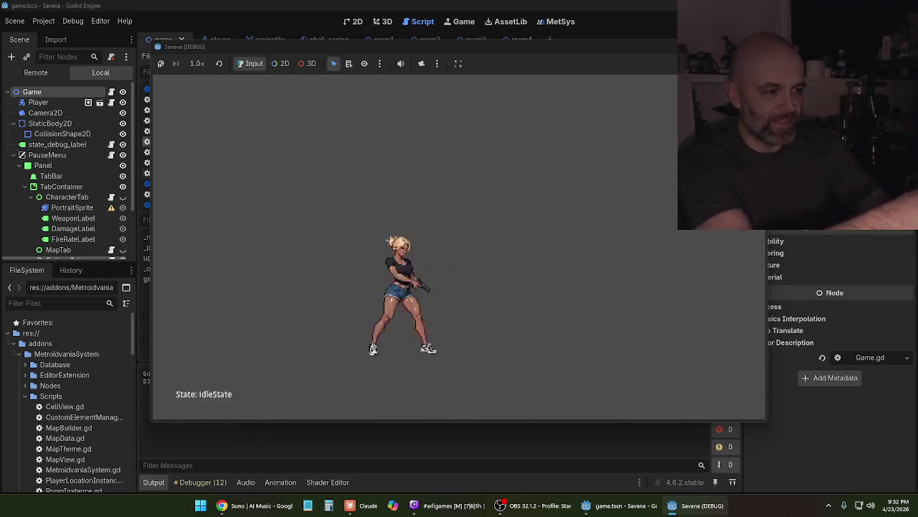
key("Right")
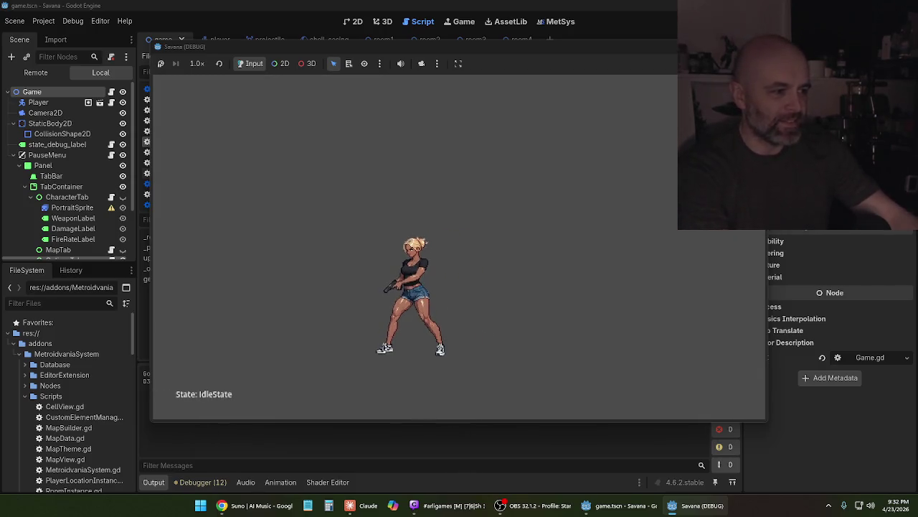
key("Right")
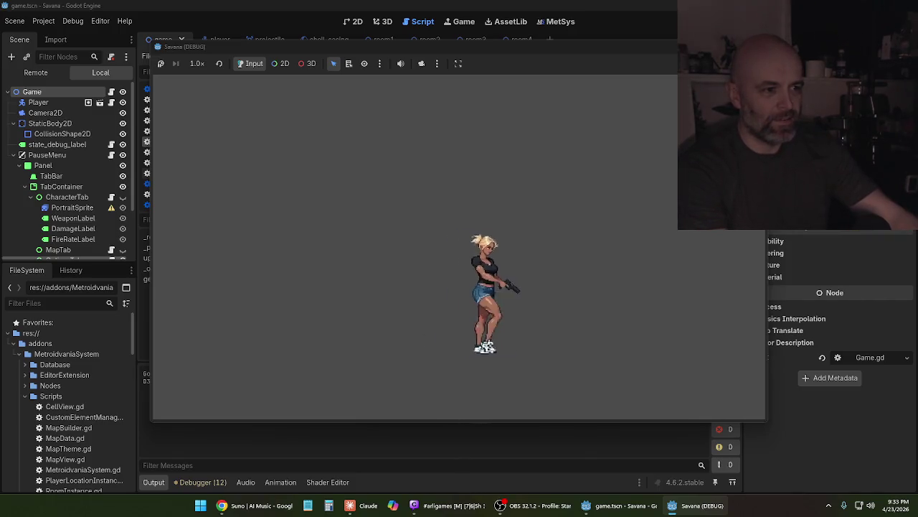
key("Right")
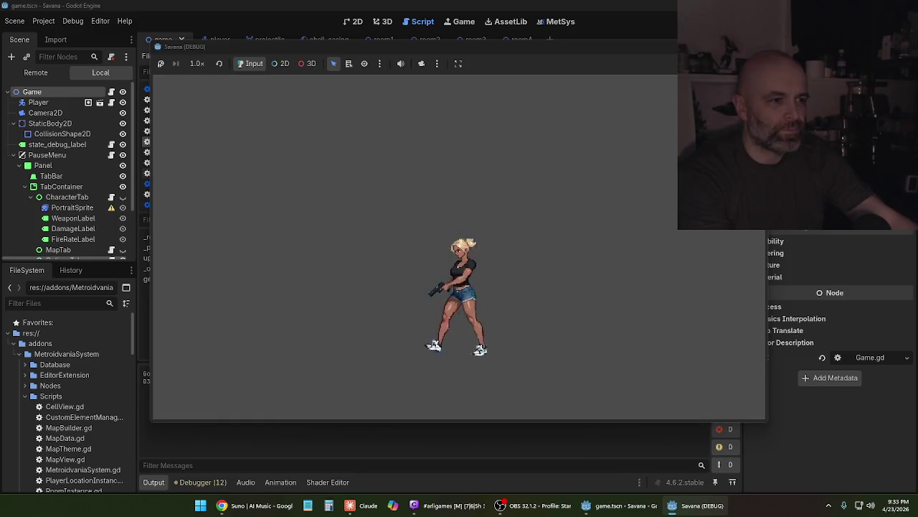
key("Left")
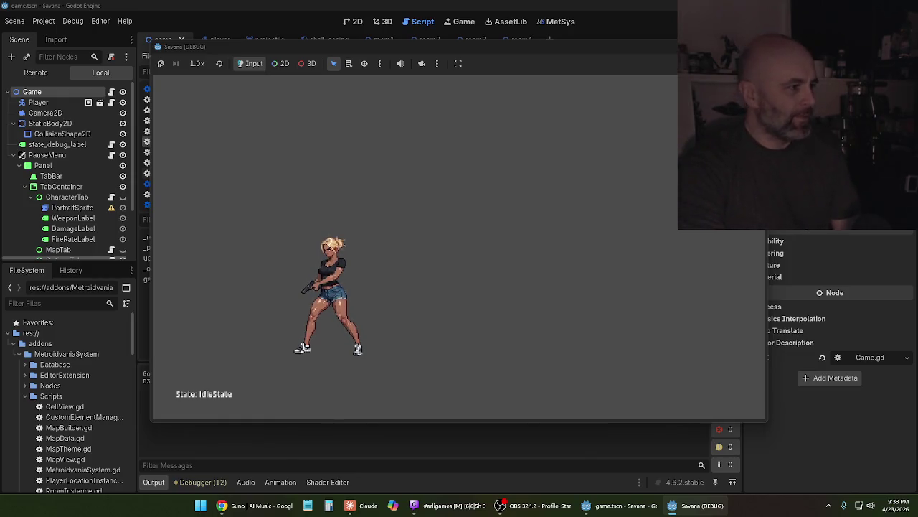
key("F8")
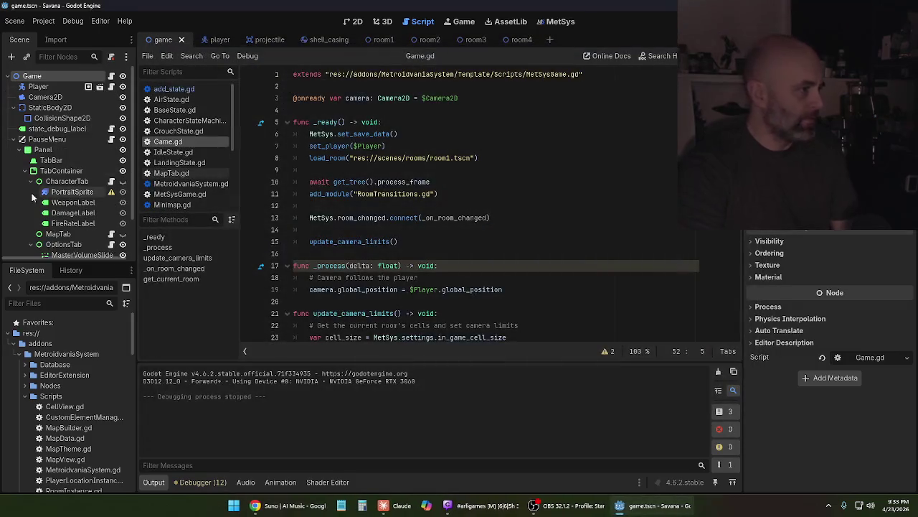
Save the scene and reparent state_debug_label under Camera2D
scroll(71, 215, "down", 2)
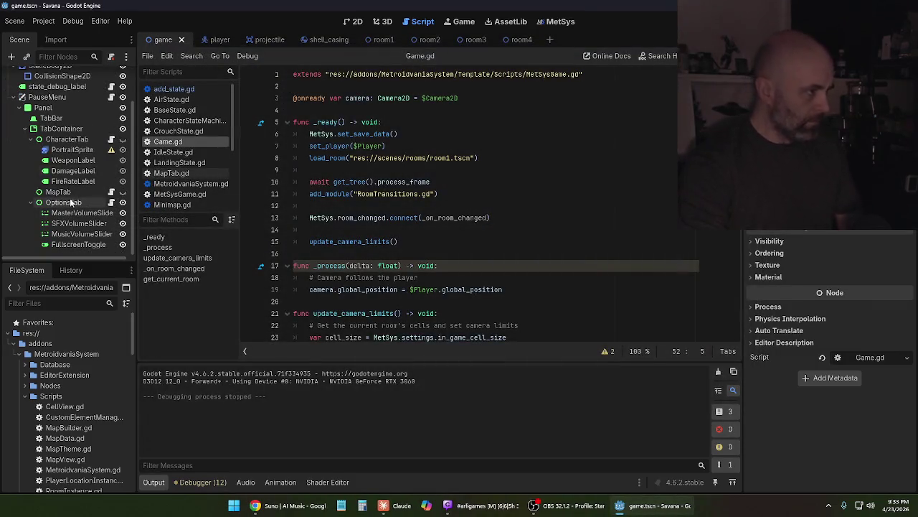
scroll(70, 202, "up", 2)
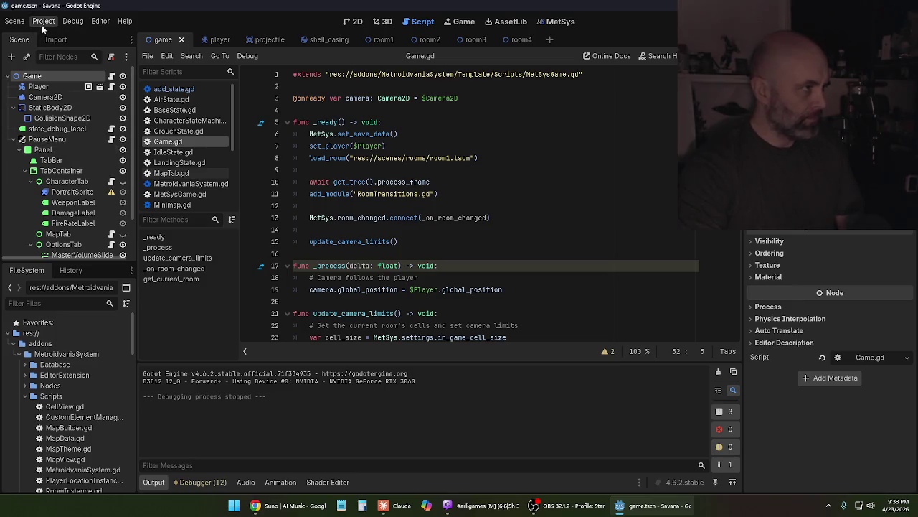
left_click(15, 21)
left_click(38, 95)
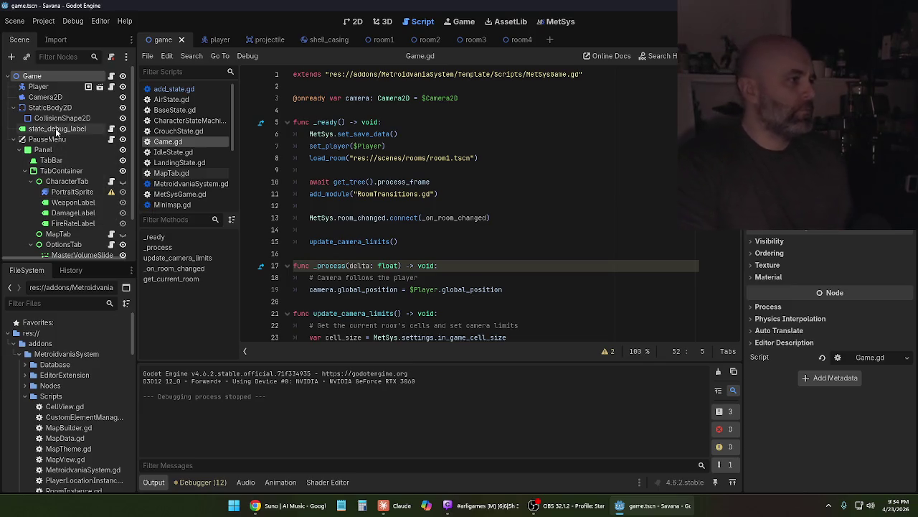
left_click(55, 130)
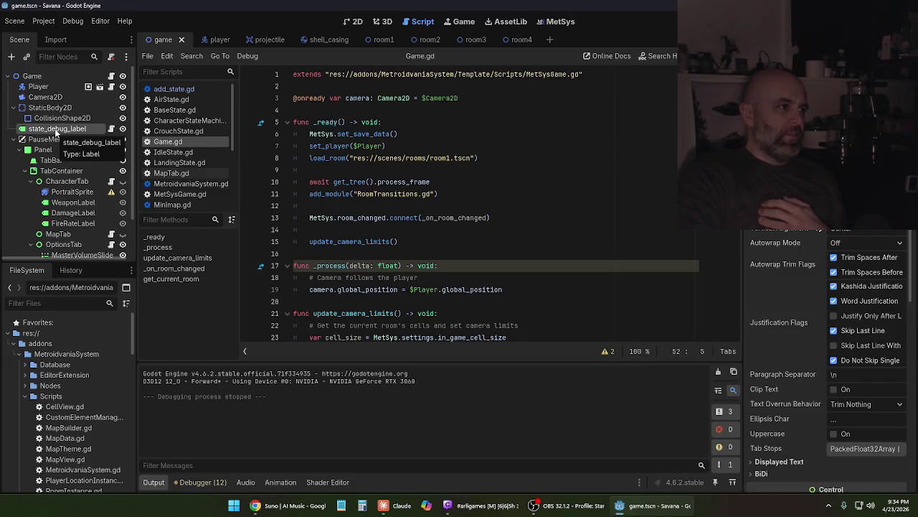
left_click_drag(56, 132, 48, 97)
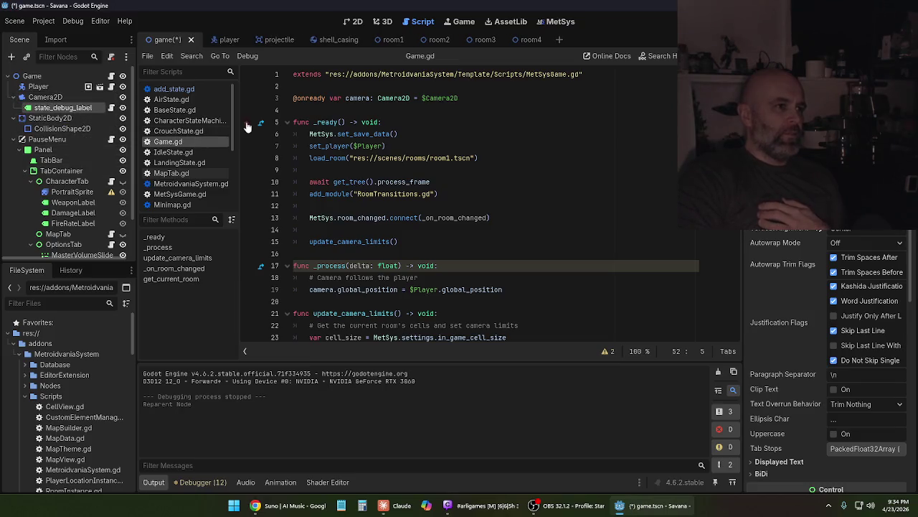
Run the game, run right and jump to see the label read AirState, then stop
key("F5")
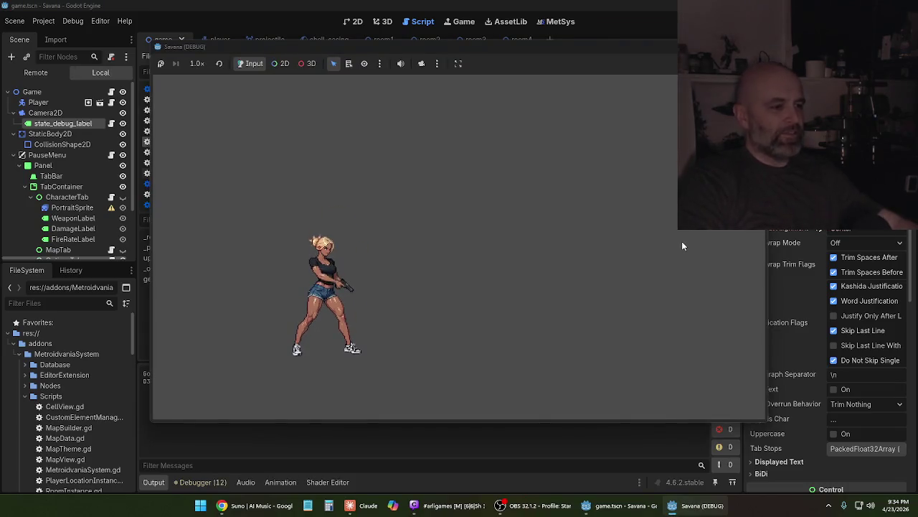
key("d")
key("space")
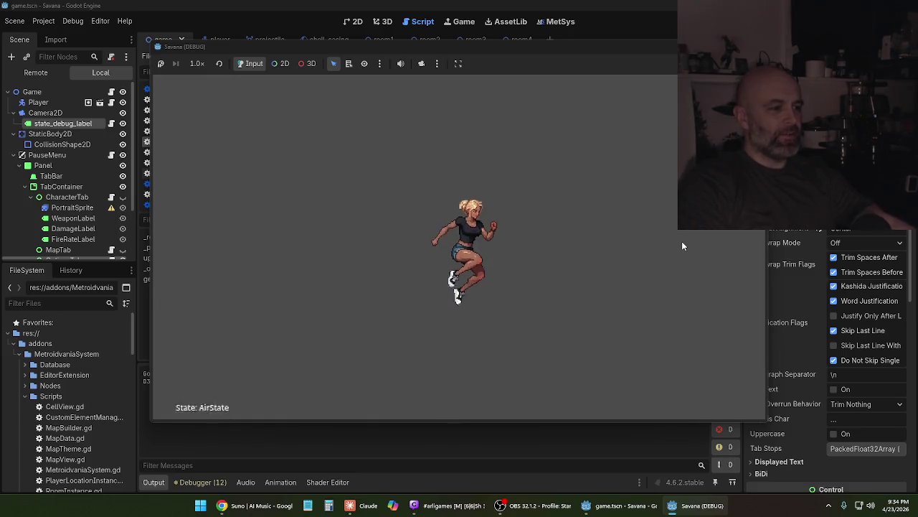
key("F8")
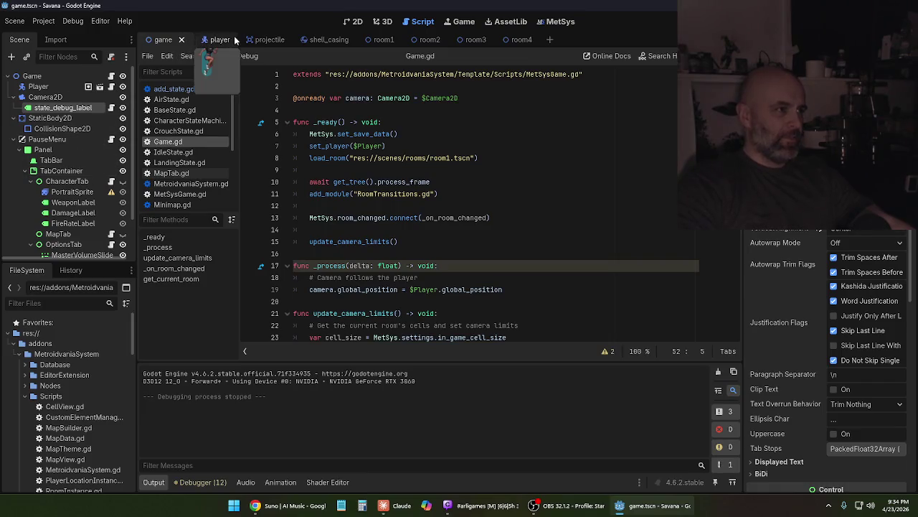
Drag state_debug_label out of Camera2D in the Scene dock and drop it under StaticBody2D
left_click(356, 21)
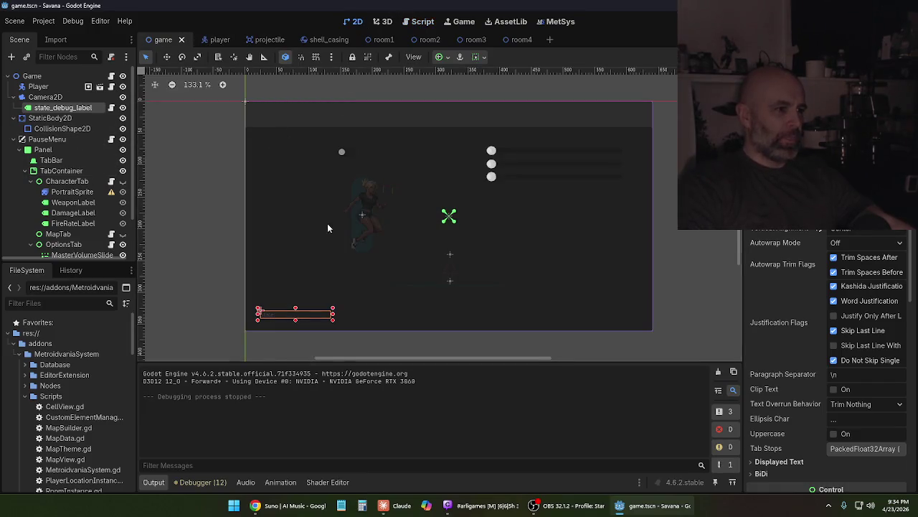
scroll(277, 313, "up", 5)
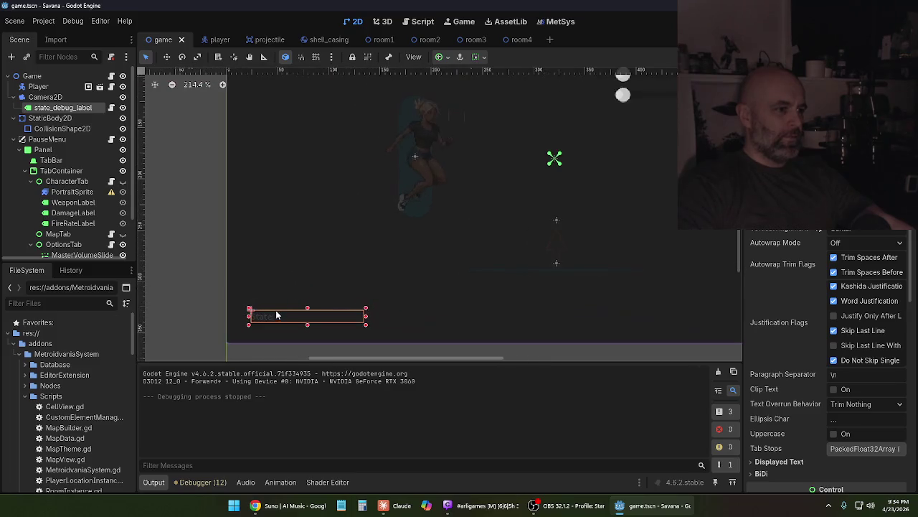
left_click(274, 291)
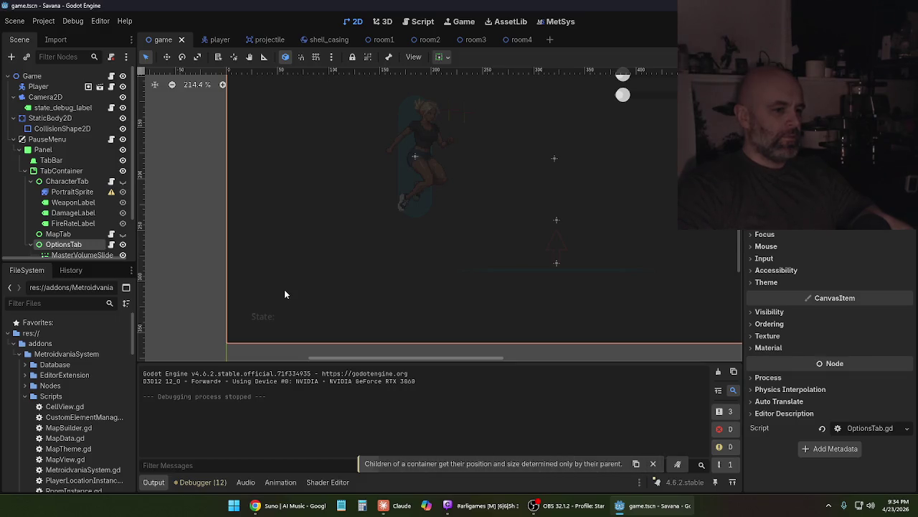
left_click(55, 109)
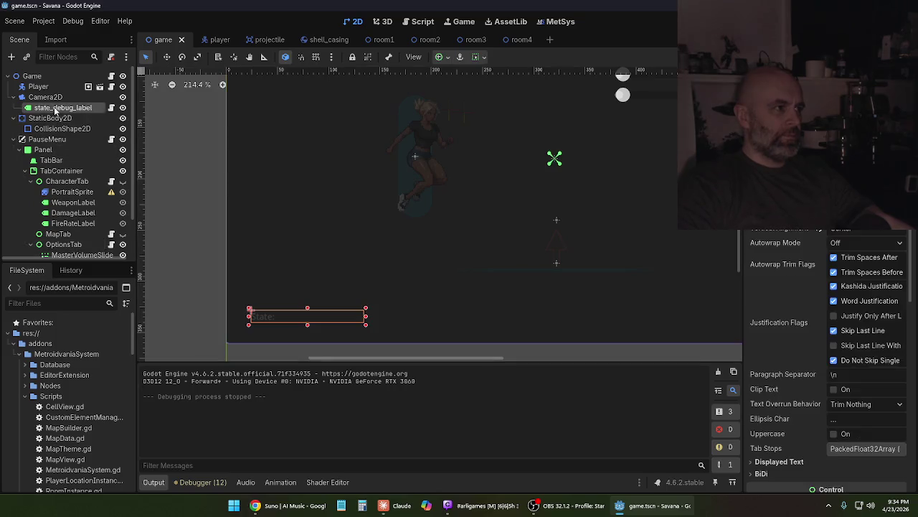
left_click(266, 319)
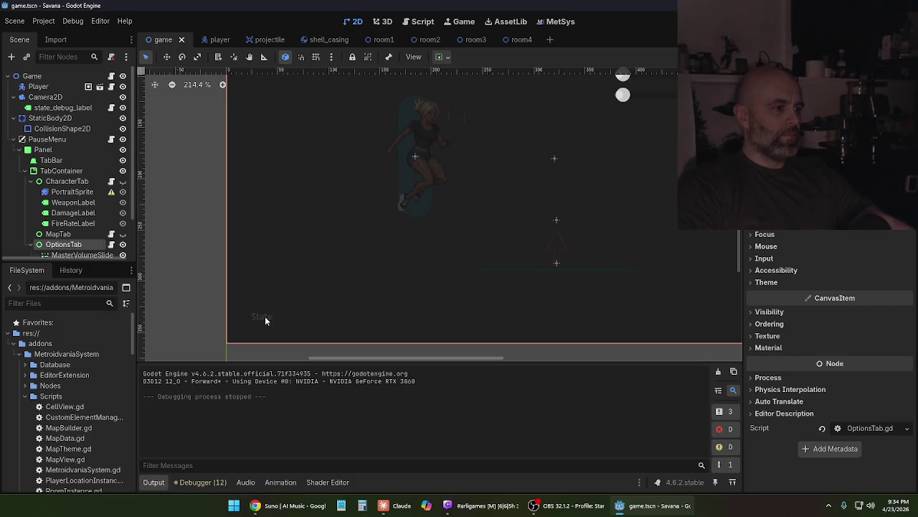
scroll(275, 313, "up", 1)
left_click(68, 107)
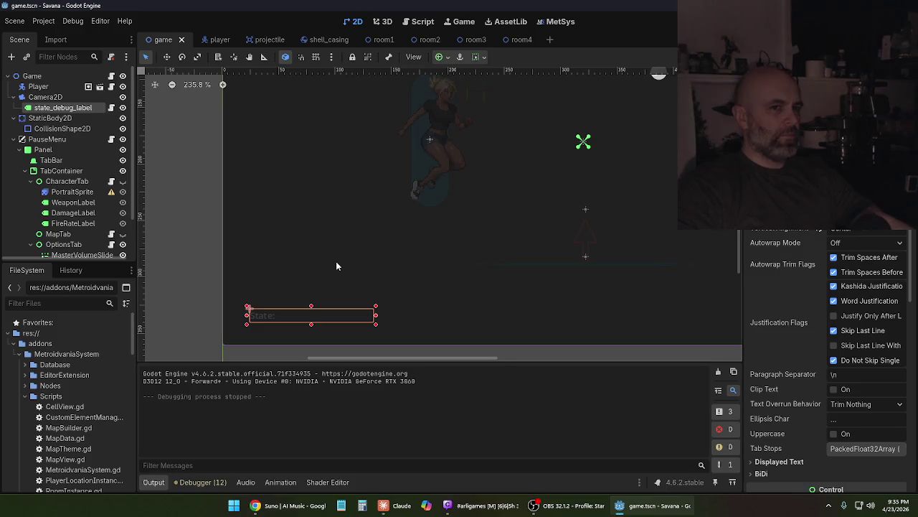
scroll(336, 266, "down", 2)
left_click_drag(57, 108, 35, 76)
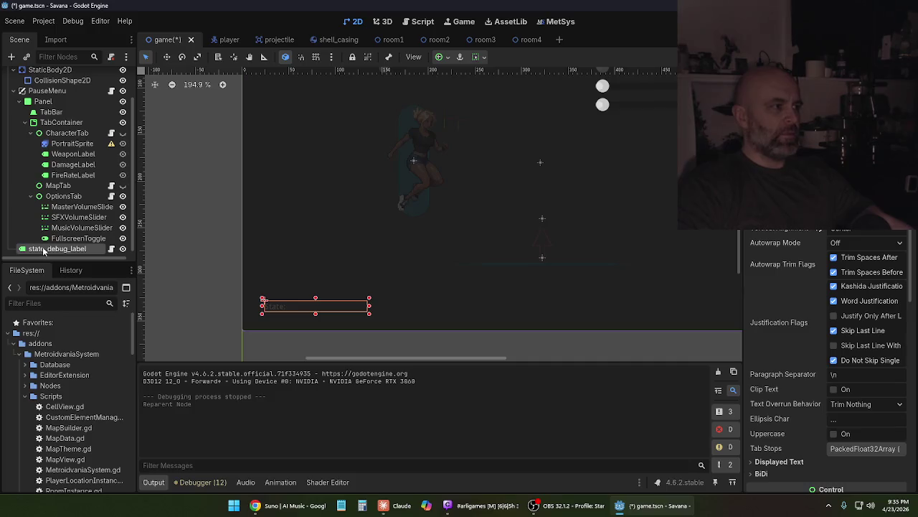
mouse_move(43, 249)
left_mouse_down()
mouse_move(52, 83)
mouse_move(43, 72)
mouse_move(47, 126)
left_mouse_up()
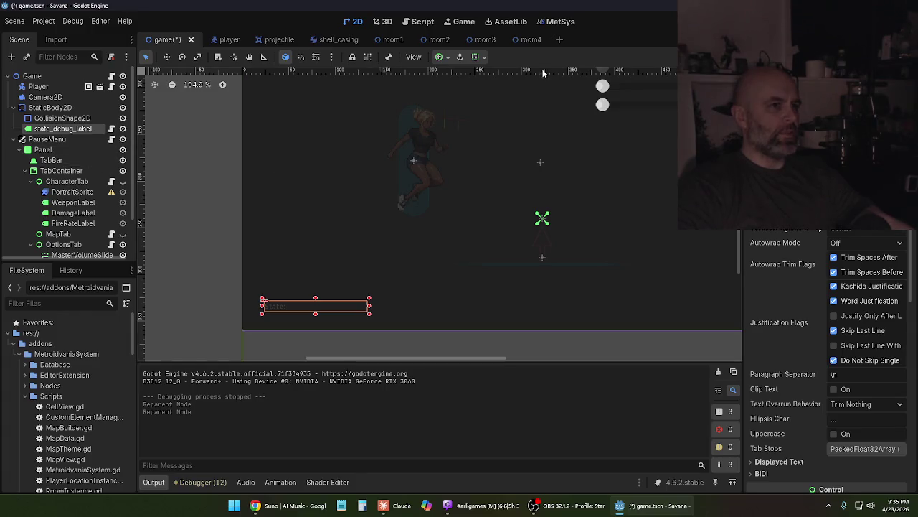
Run the game, walk left to see the label show WalkState and IdleState, then stop
key("F5")
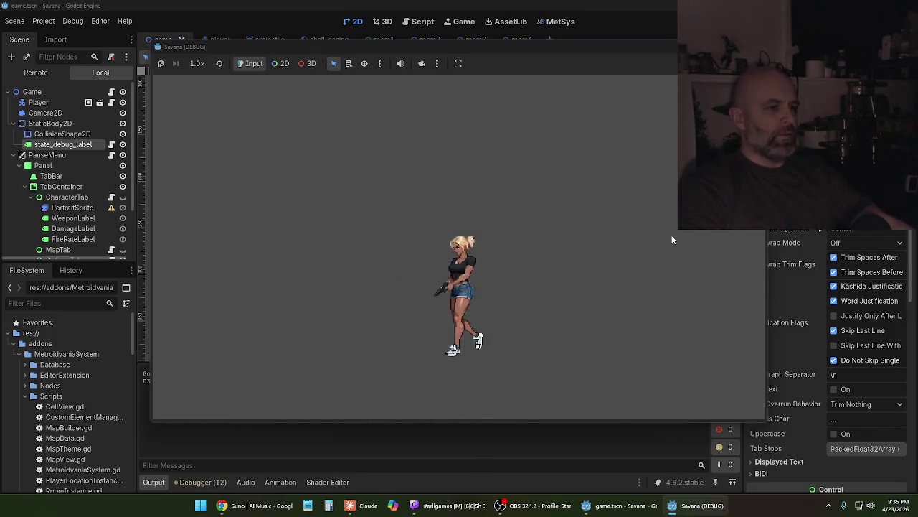
key("Left")
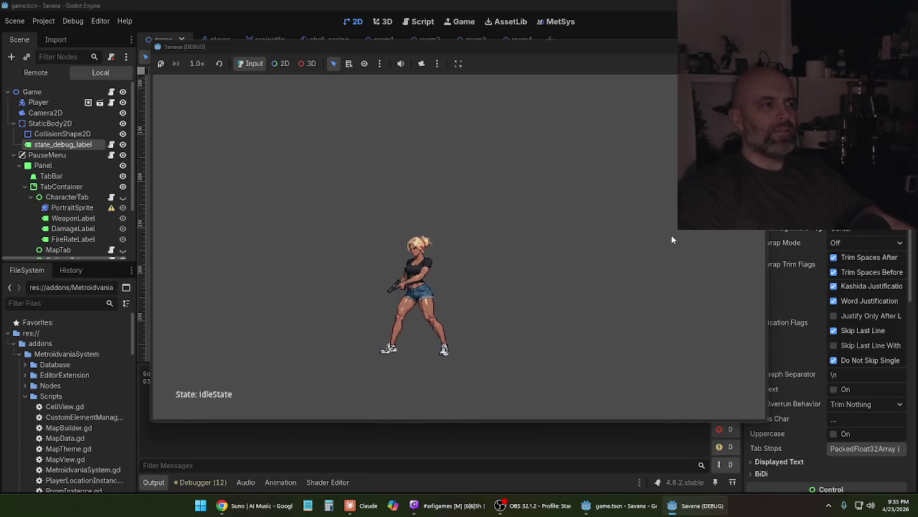
key("F8")
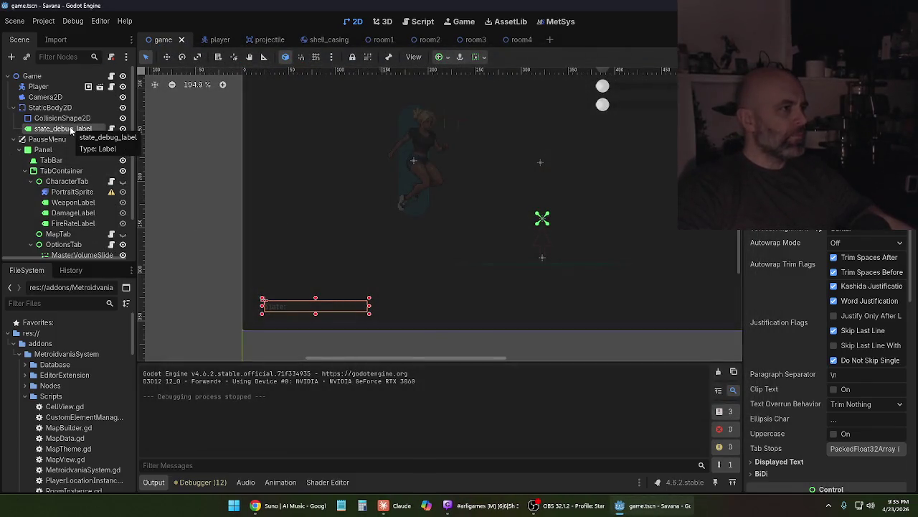
Toggle off PauseMenu's visibility while inspecting Camera2D, CollisionShape2D and state_debug_label
left_click(48, 97)
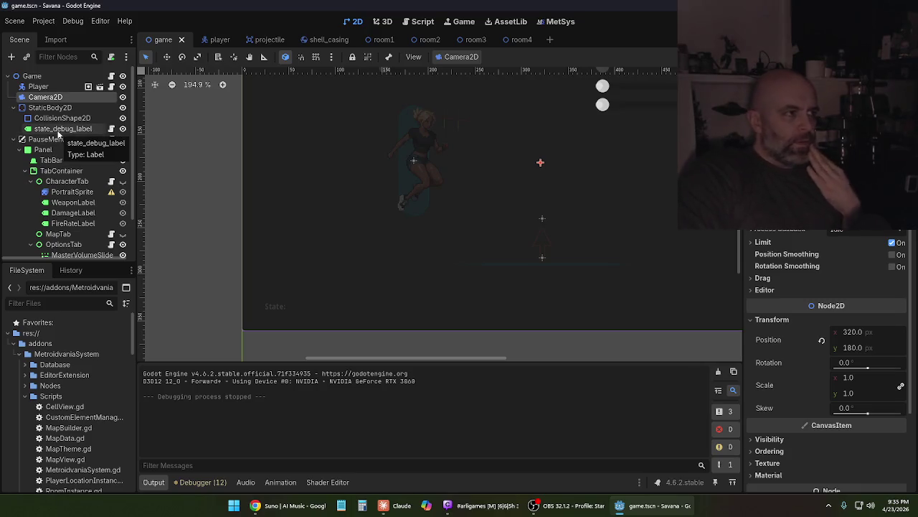
left_click(59, 129)
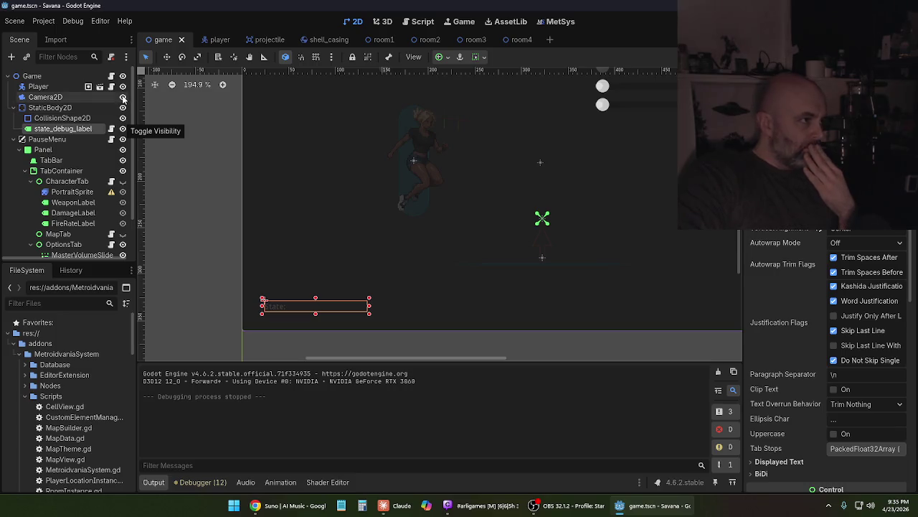
left_click(123, 139)
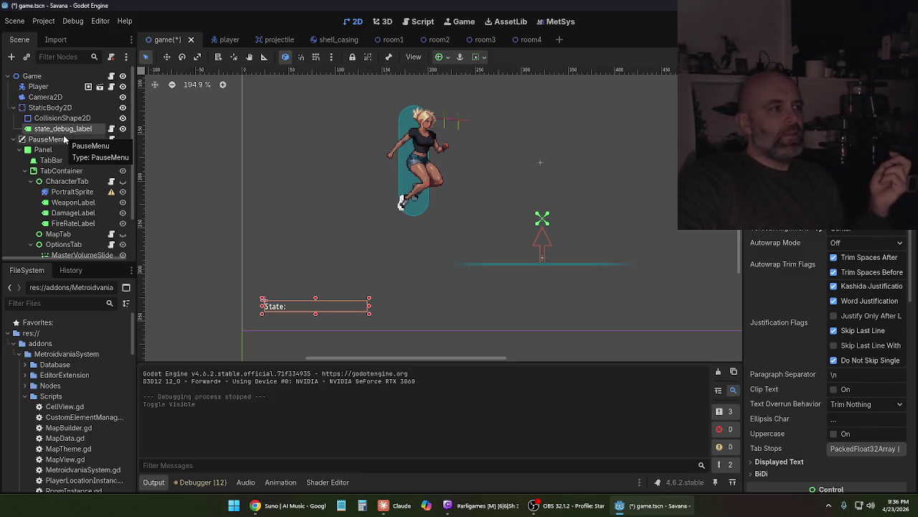
left_click(58, 119)
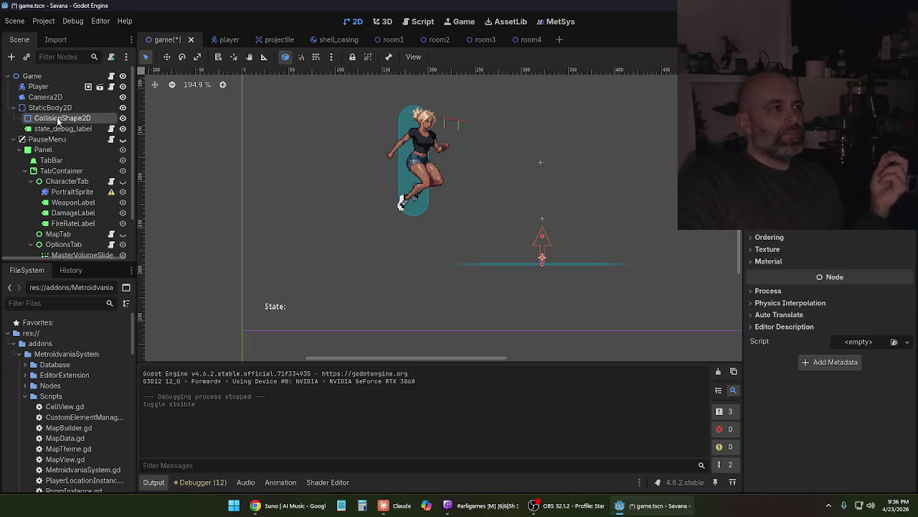
left_click(62, 129)
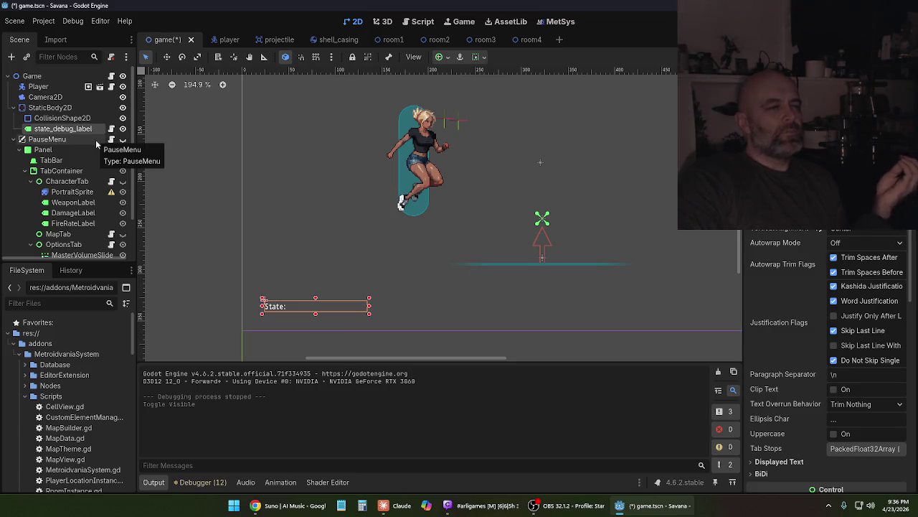
Step through the Scene dock nodes, then switch over to the Claude chat
scroll(89, 141, "down", 1)
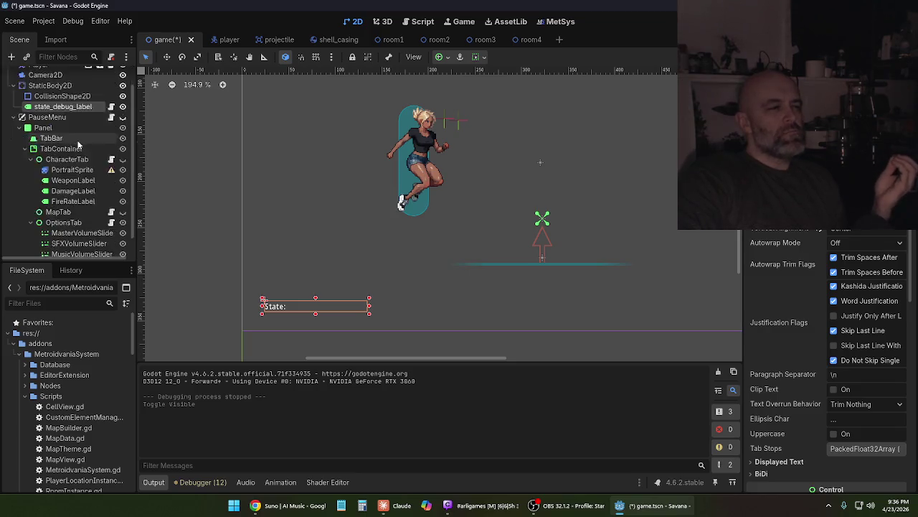
scroll(79, 145, "up", 1)
key("Up")
key("Down")
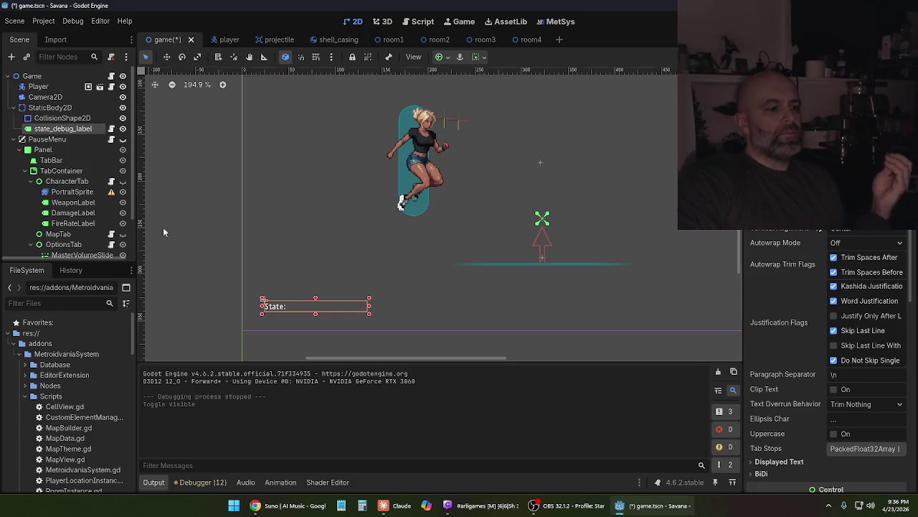
left_click(402, 506)
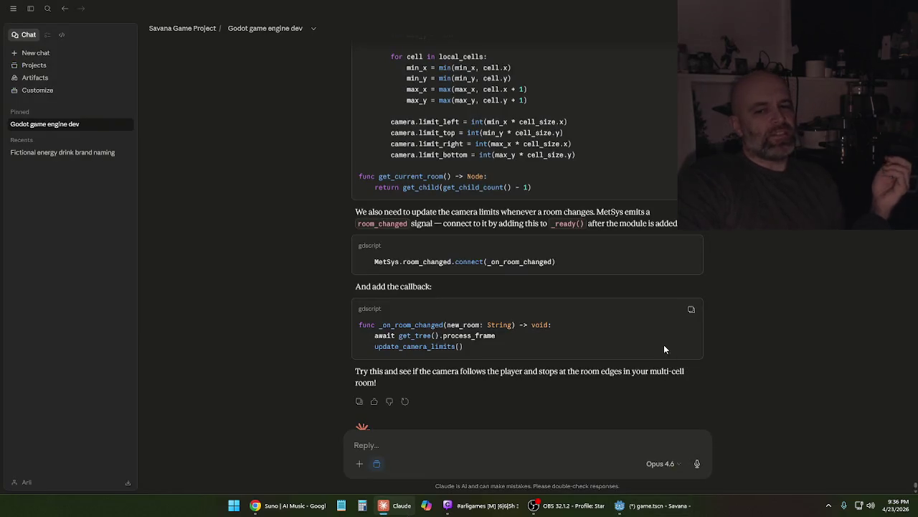
Ask Claude how to lock the debug label to the screen corner instead of the room corner
scroll(589, 275, "down", 1)
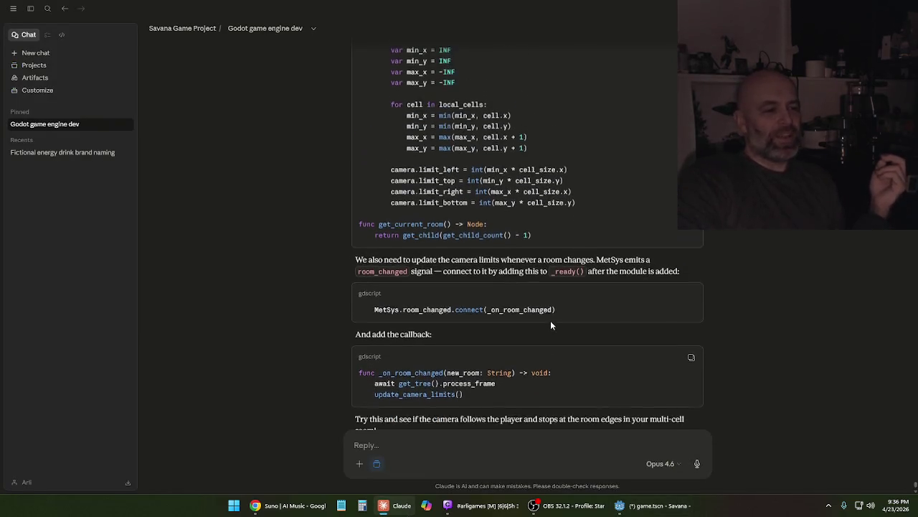
left_click(488, 449)
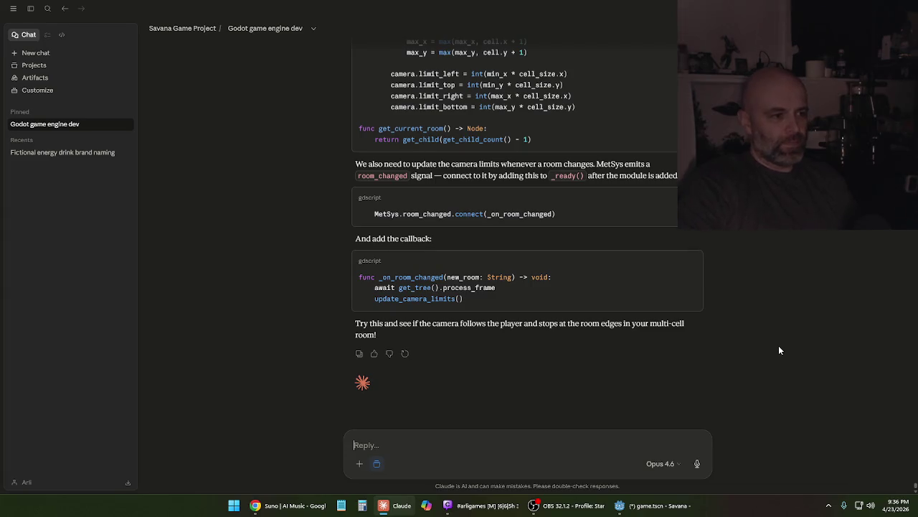
type("Perfect")
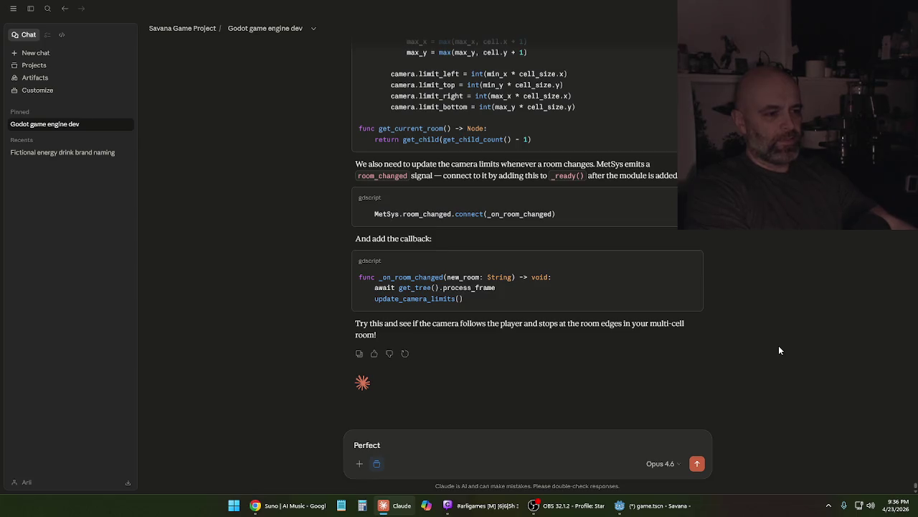
type(".")
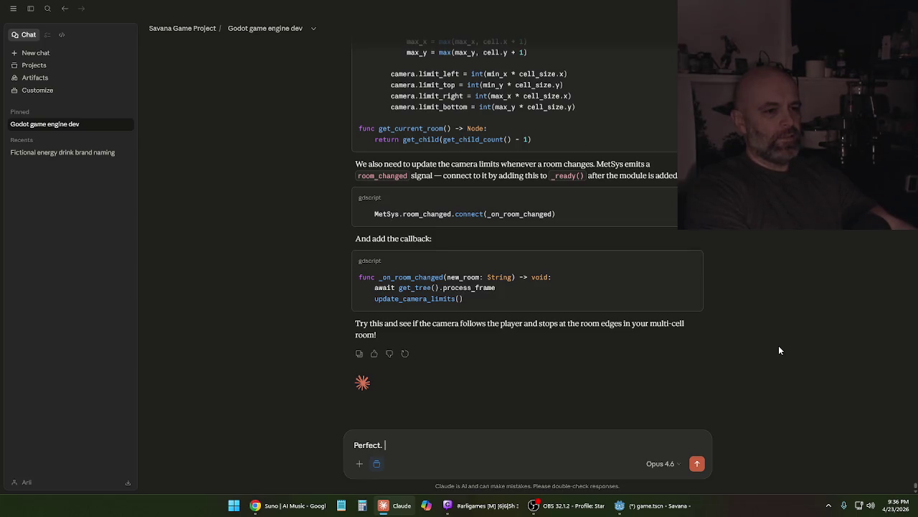
type(" N")
type(" One mn")
type("r thing")
type(" wouldn't min")
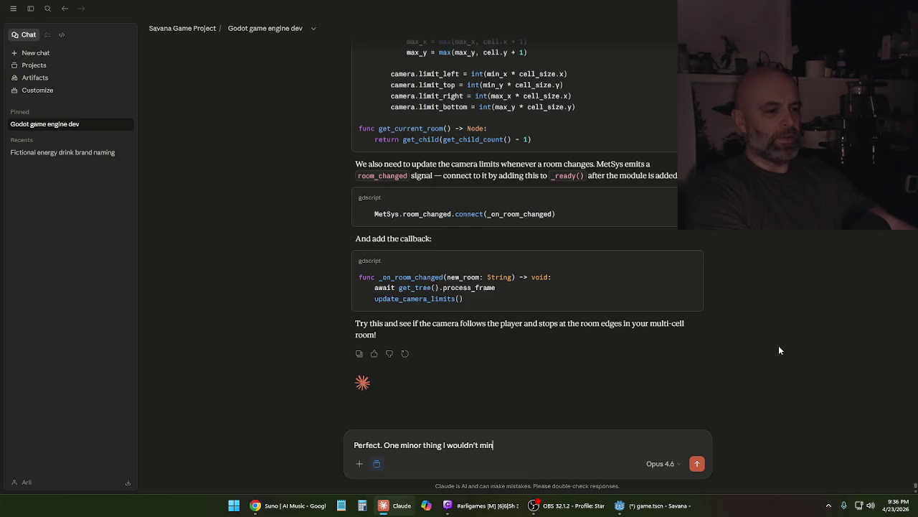
type("d trying to fi")
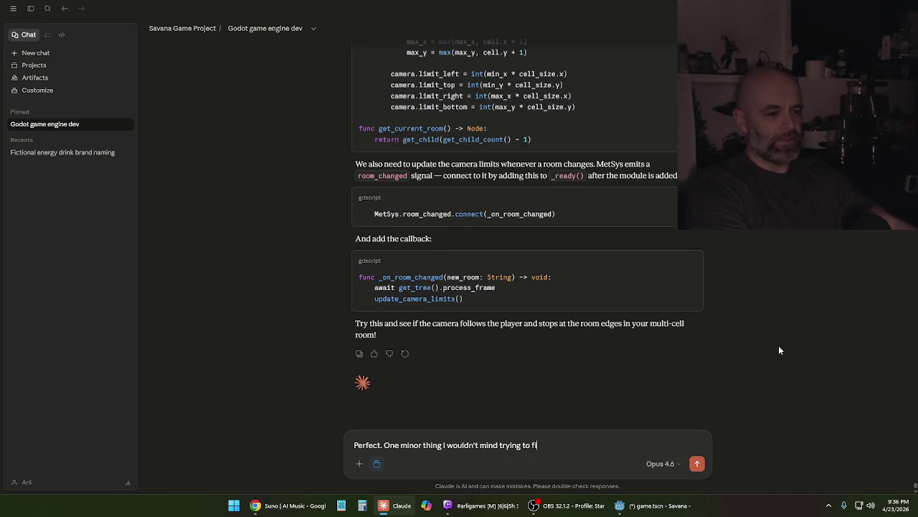
type("x 's easy")
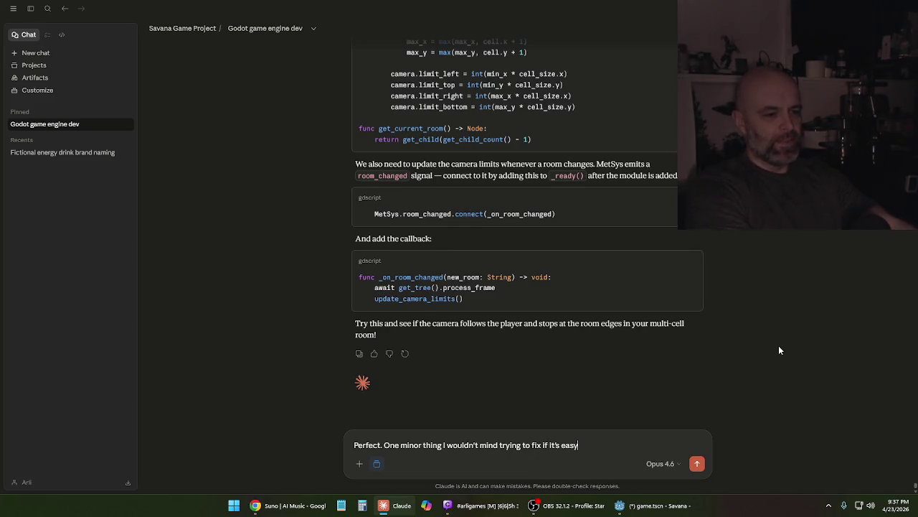
type(", my")
type(" little debe")
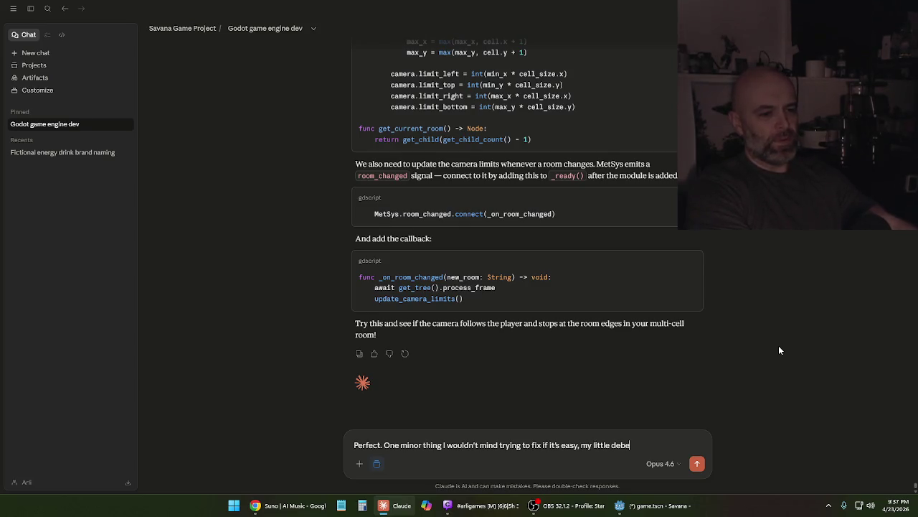
key("BackSpace")
key("BackSpace")
type("ug")
type(" label")
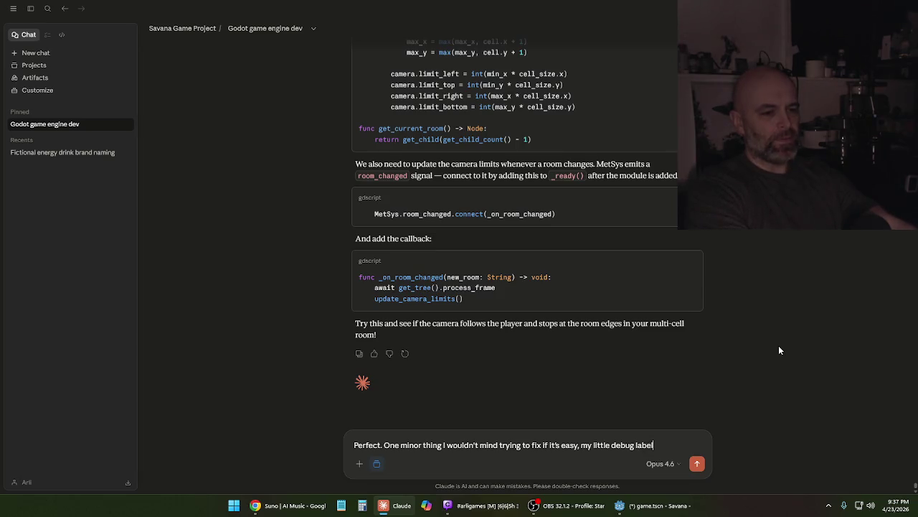
type(" noce.")
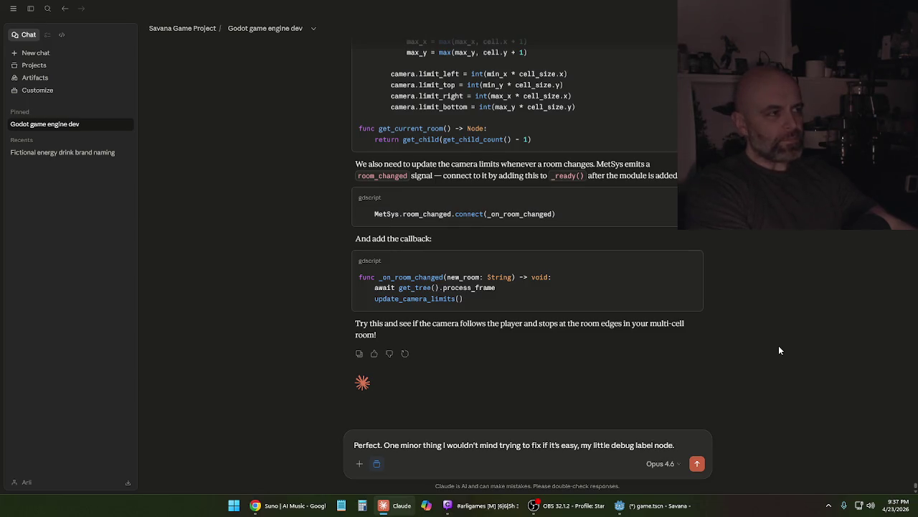
type(" It")
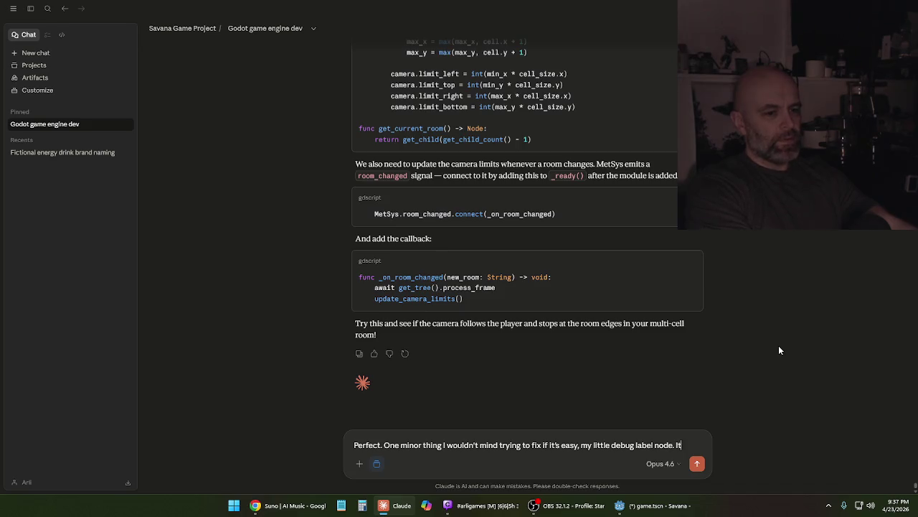
type(" k")
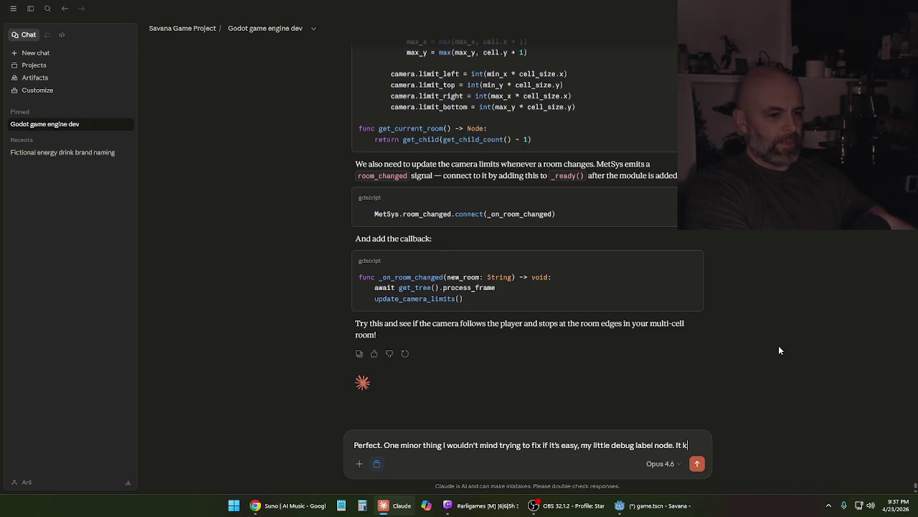
type("ind oftay")
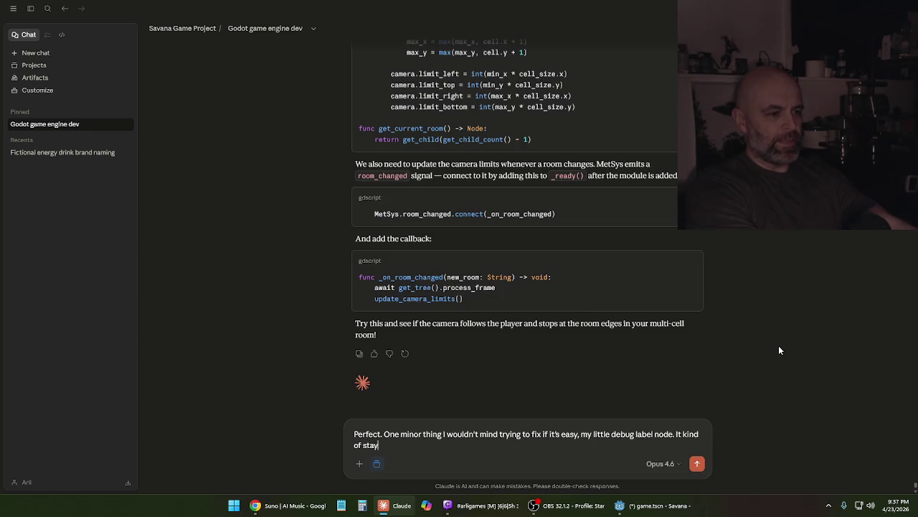
type("n th")
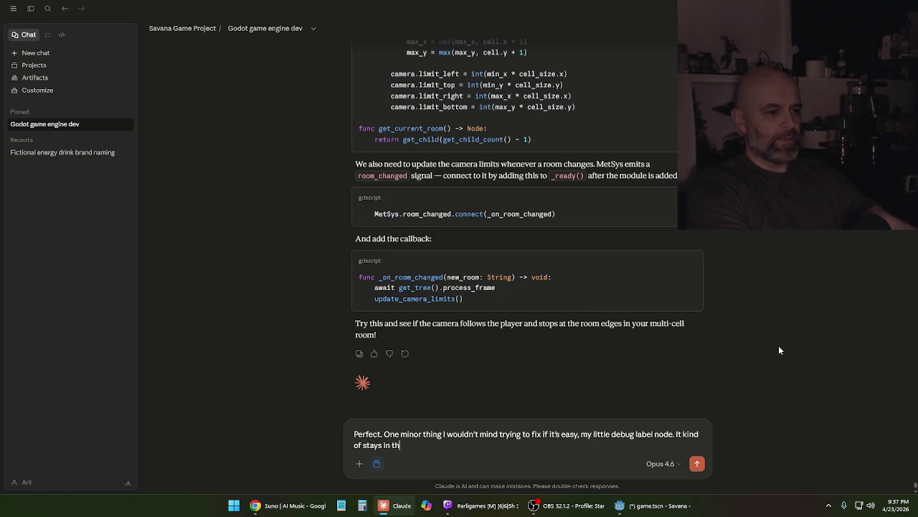
type("e corner of the room, even if I")
type(" wa")
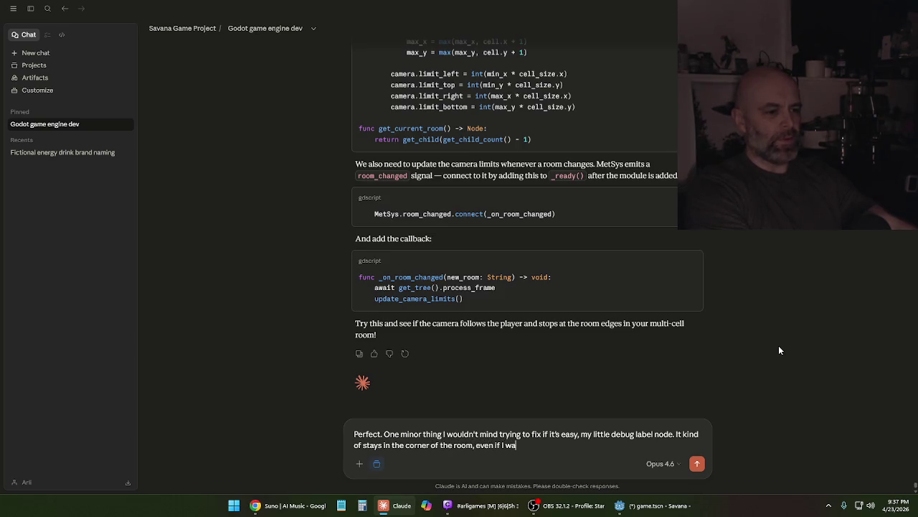
type("lk")
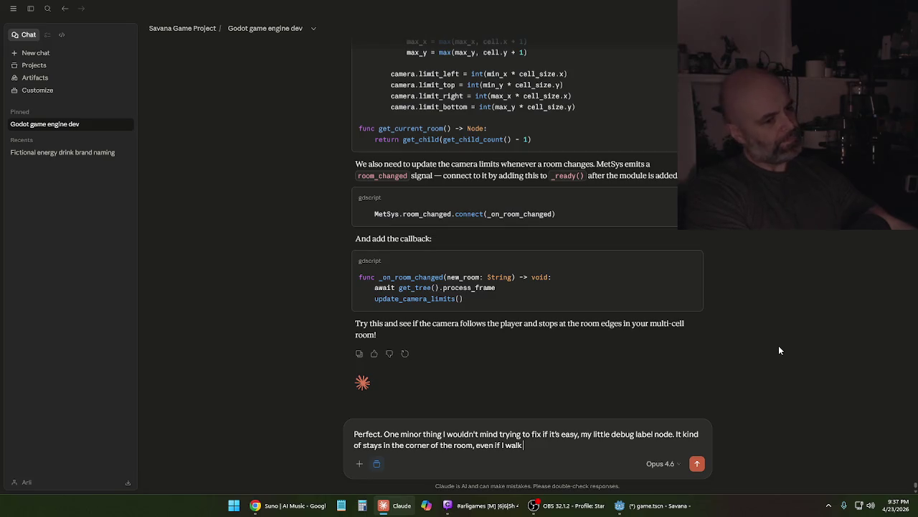
type(" away from")
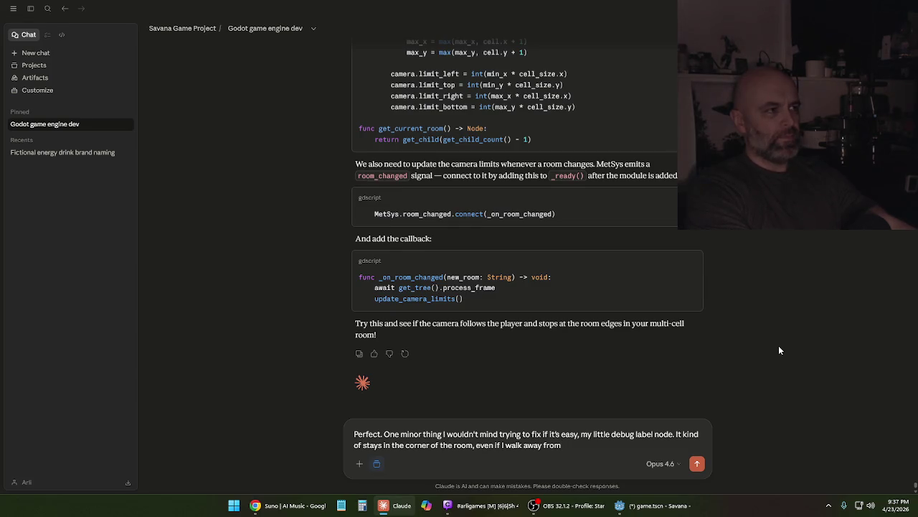
type("it")
type("so I")
type(" then it lea")
type("ves the screa")
key("BackSpace")
type("en. Wondering if there's a way to just lock it to the corner of the scr")
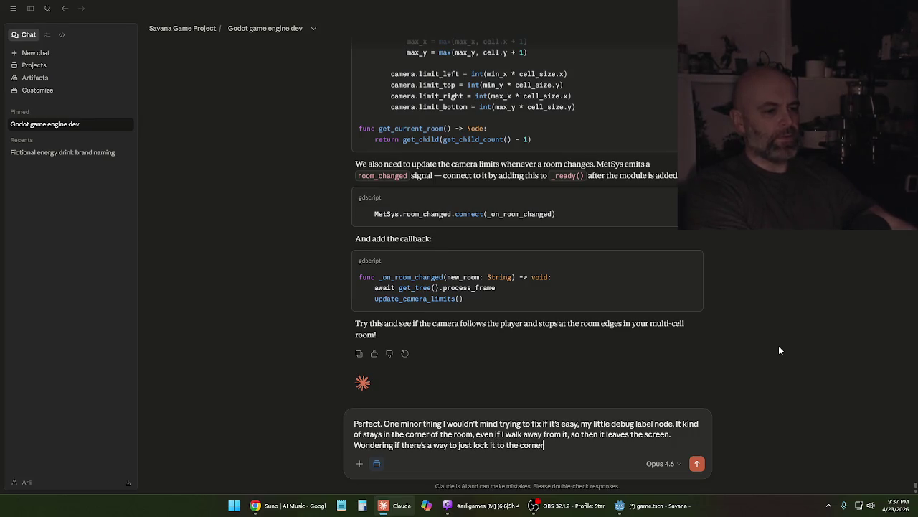
type("een.")
key("Return")
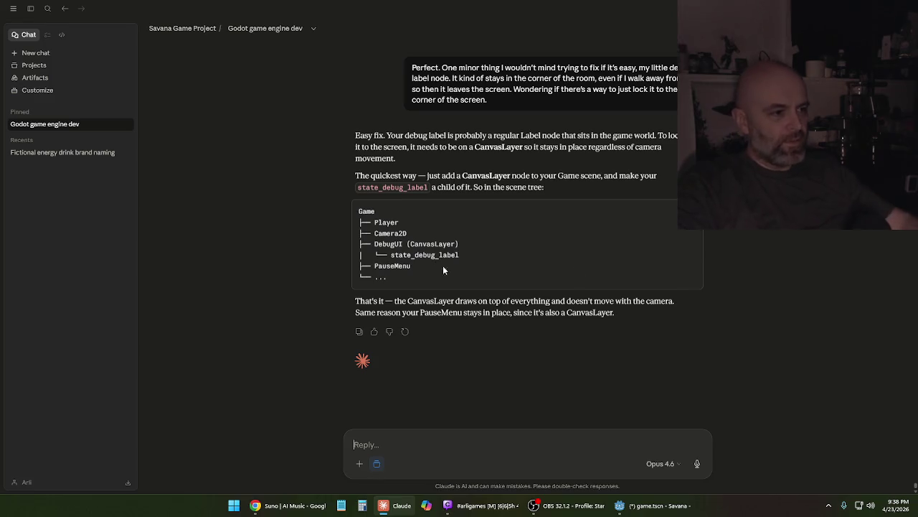
Add a CanvasLayer child node under the Game root node
left_click(634, 502)
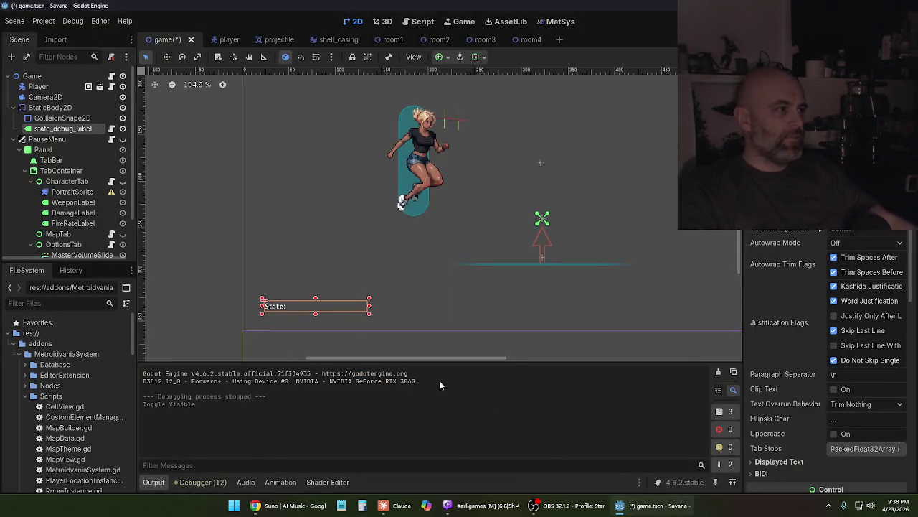
left_click(39, 79)
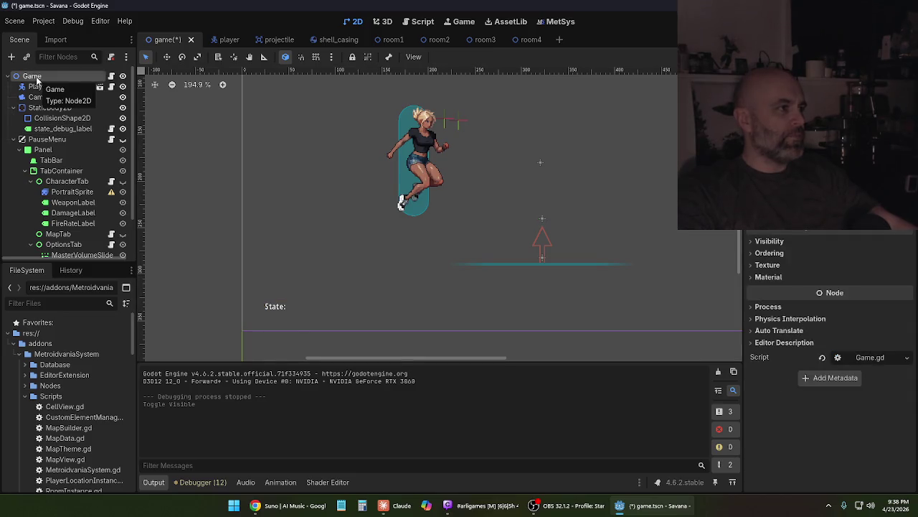
right_click(38, 80)
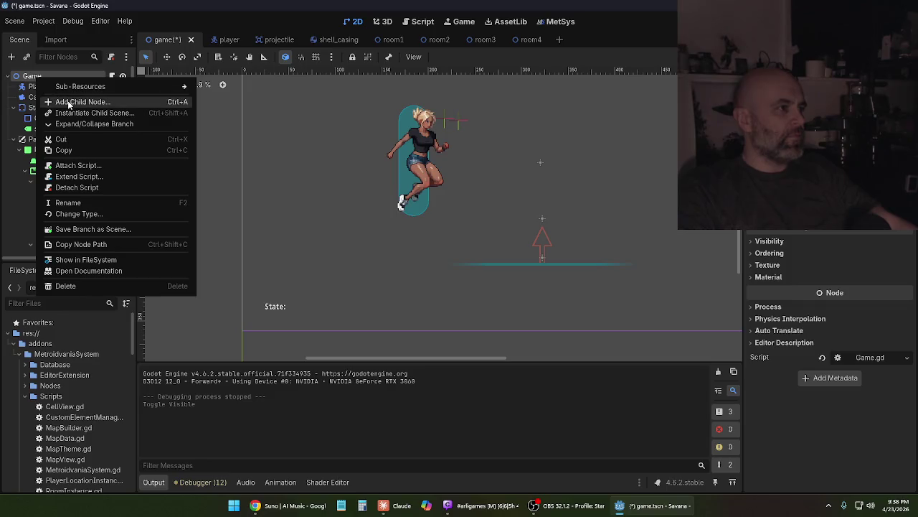
left_click(68, 102)
type("canva")
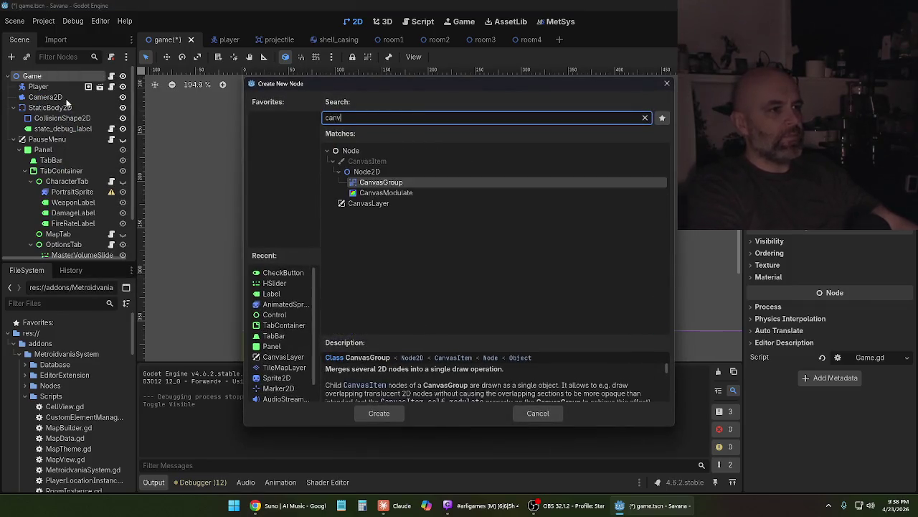
left_click(366, 203)
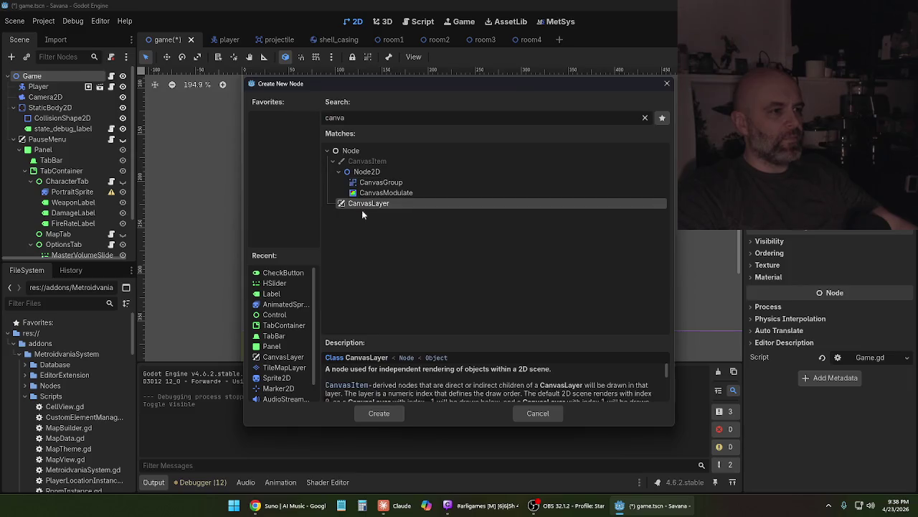
left_click(389, 415)
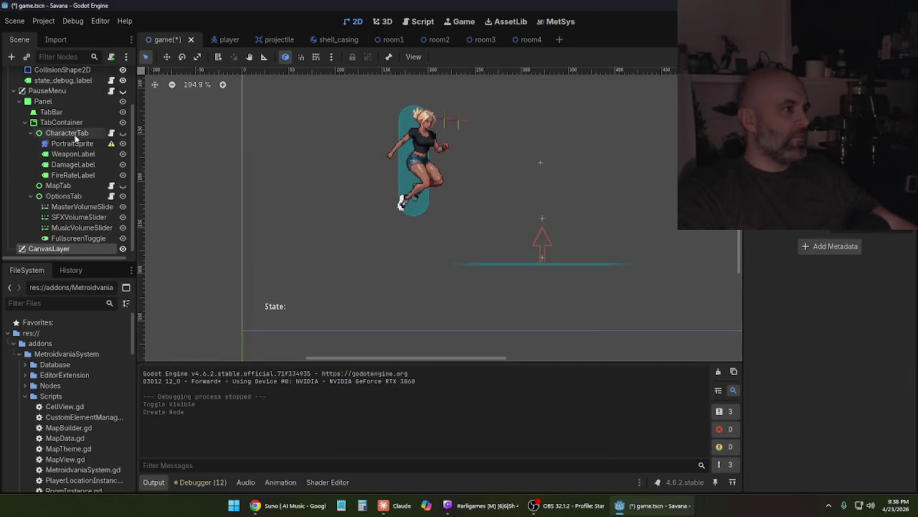
Rename the CanvasLayer to debug_UI, move state_debug_label into it, and run the game
double_click(60, 244)
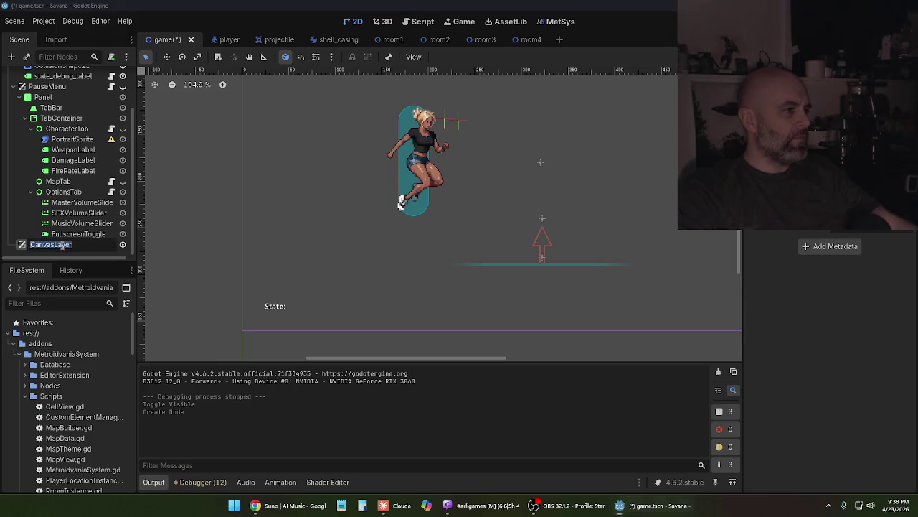
type("debug_UI")
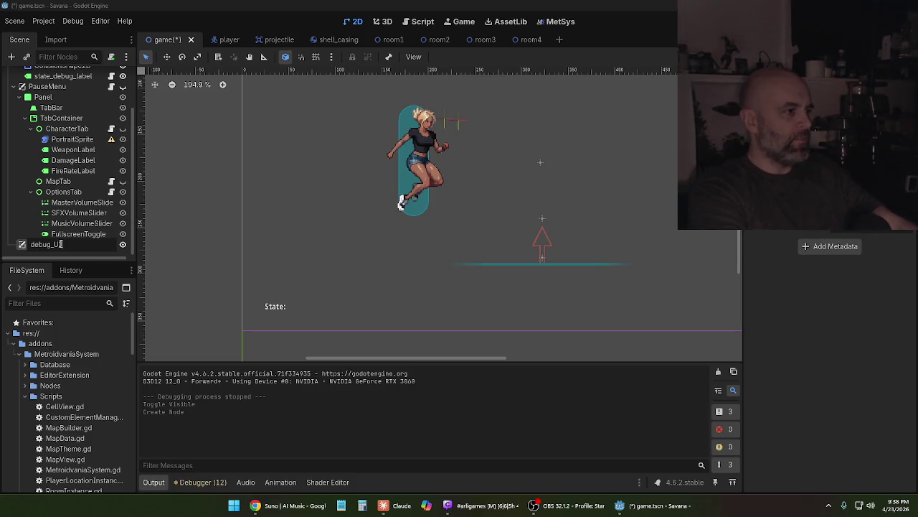
key("Return")
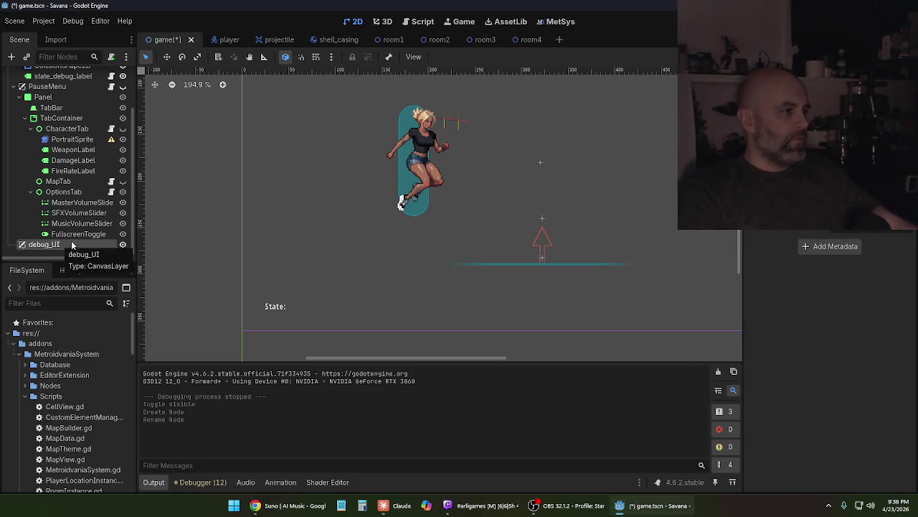
scroll(63, 243, "up", 3)
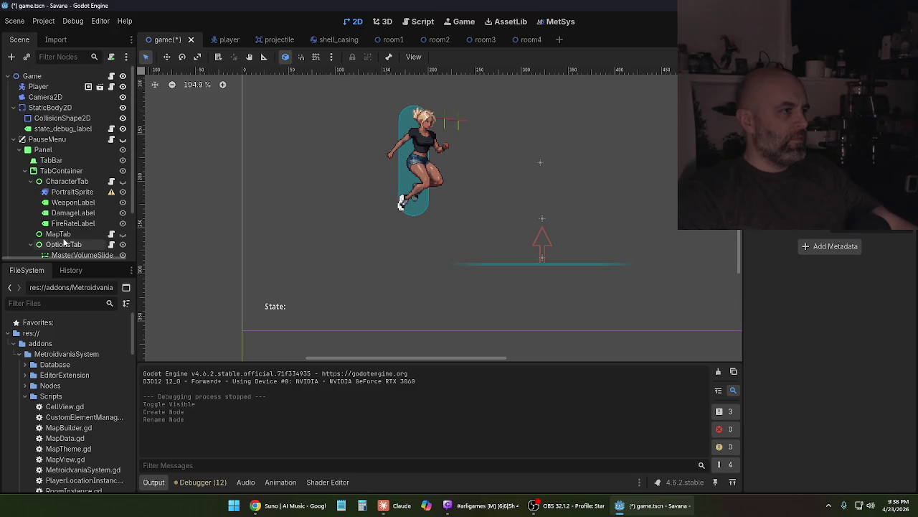
left_click(59, 129)
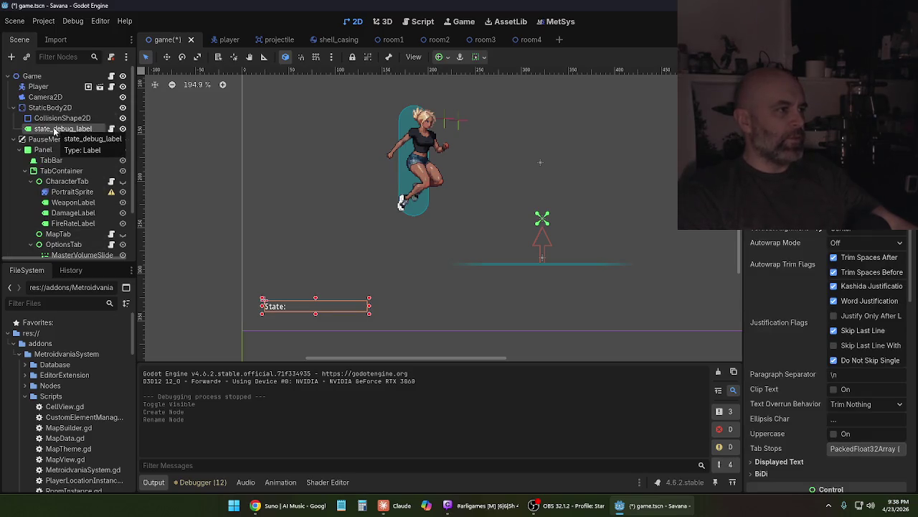
left_click_drag(54, 130, 58, 253)
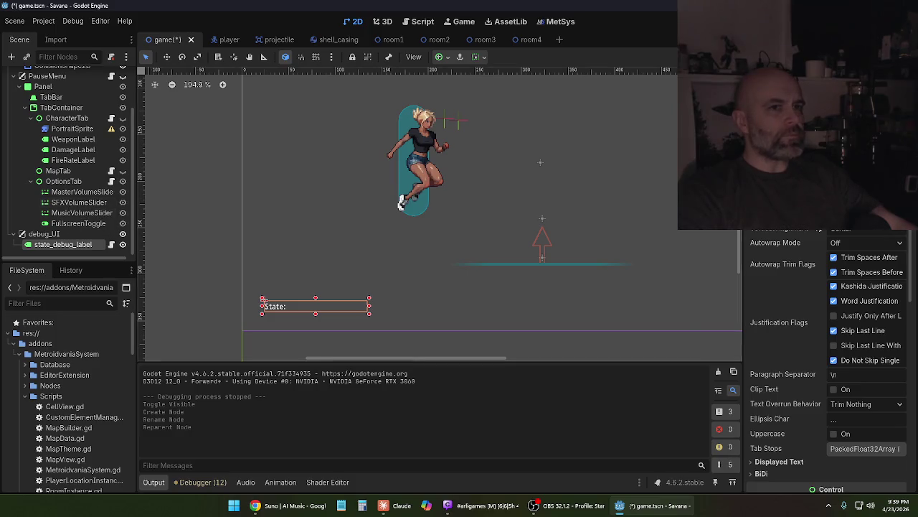
key("F5")
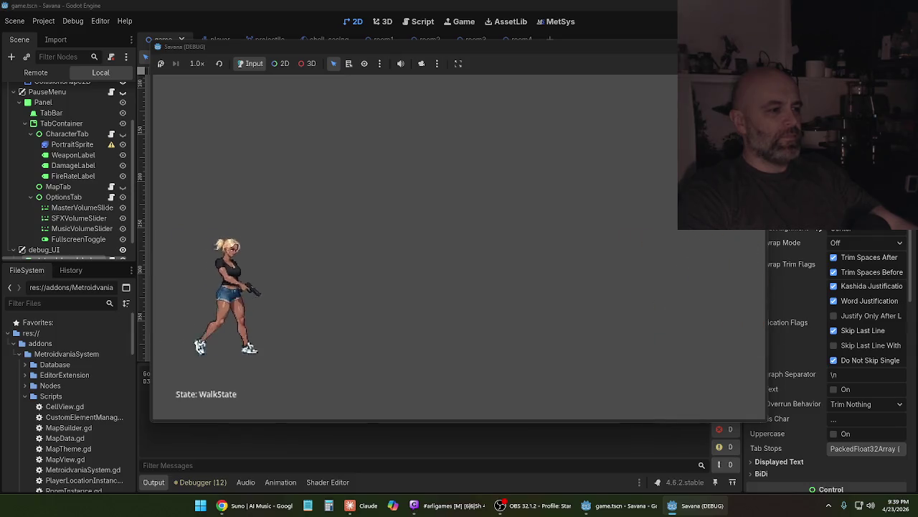
Play-test the game, walking left and jumping, to confirm the State label stays on screen
key("Left")
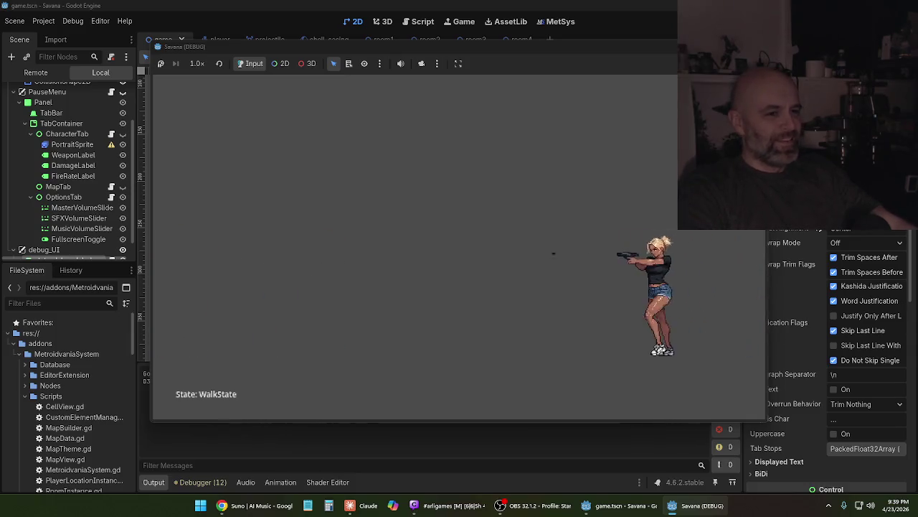
key("space")
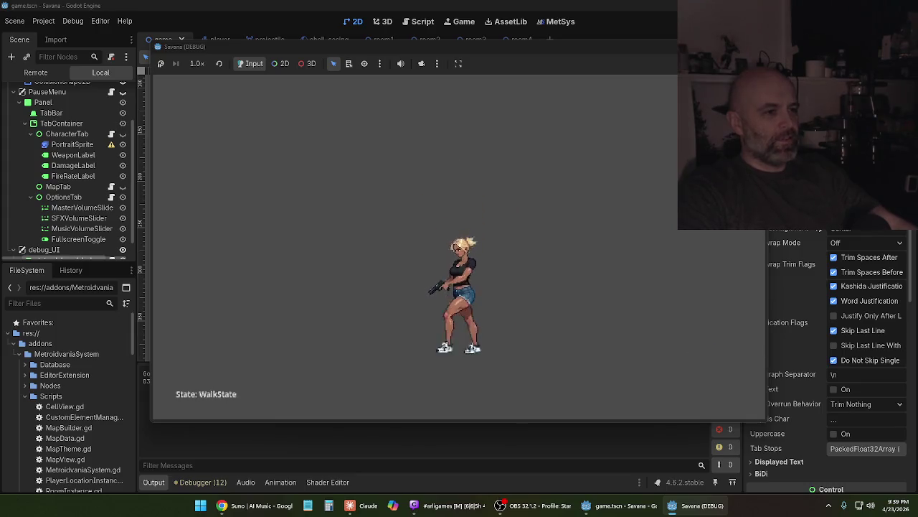
key("F8")
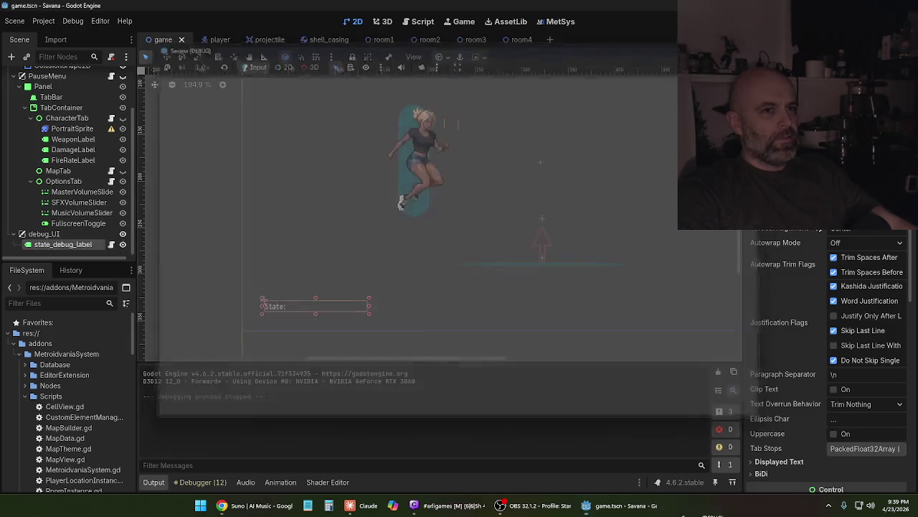
Nudge the State label slightly down-left, then rerun the game to check its new position
left_click_drag(276, 308, 269, 316)
key("ctrl+s")
key("F5")
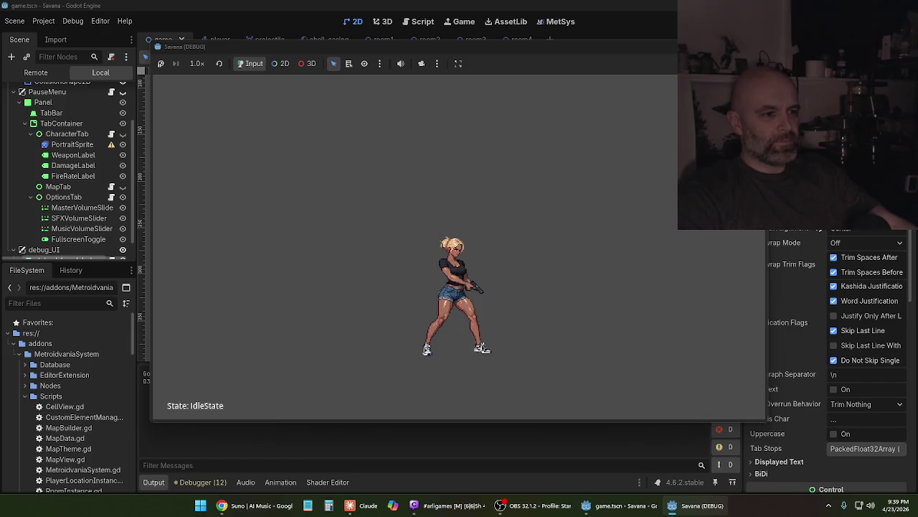
key("F8")
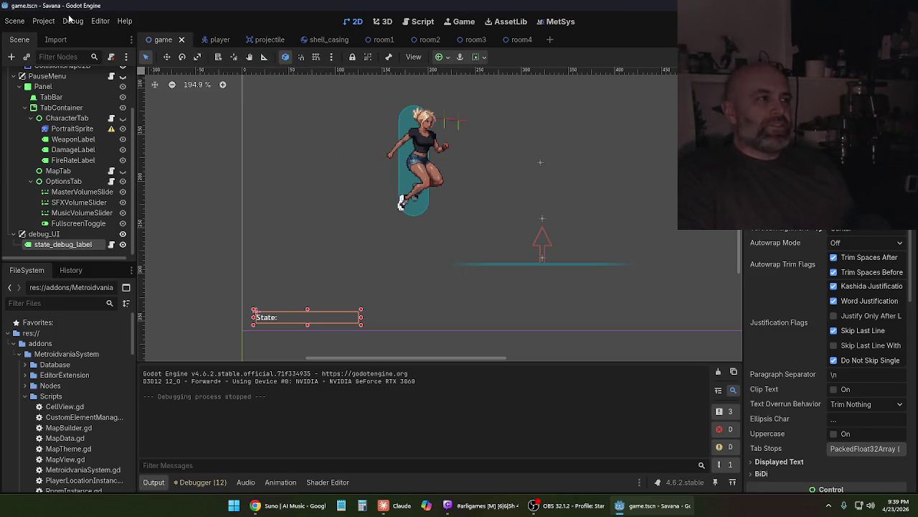
Save the game scene from the Scene menu and return to the Claude chat
left_click(22, 21)
left_click(33, 94)
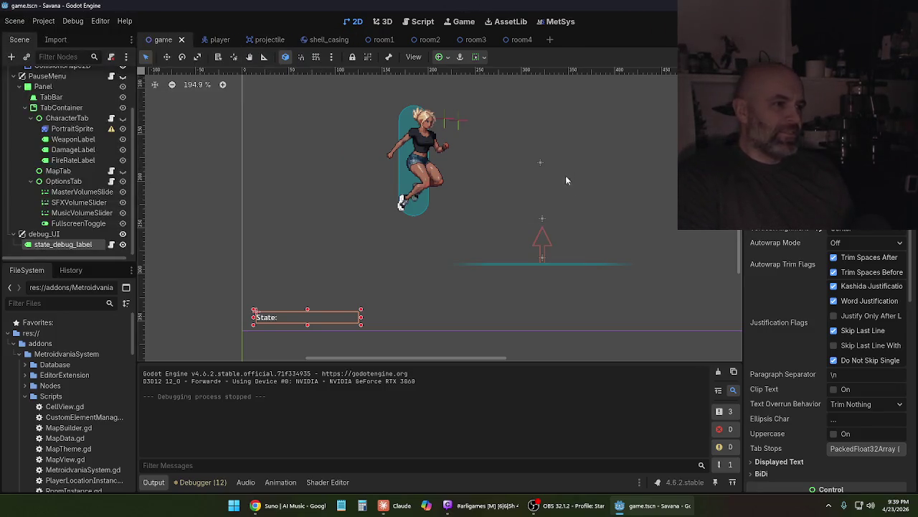
left_click(408, 496)
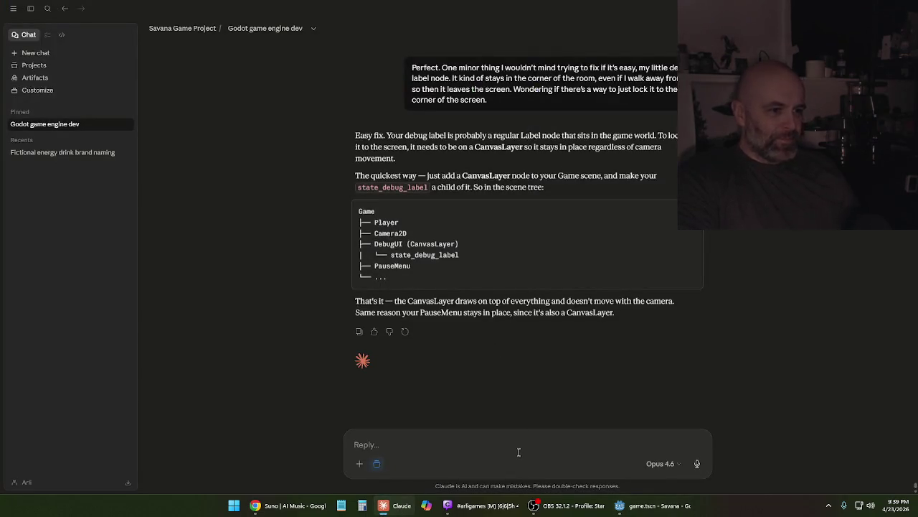
Scroll the Claude conversation up to the earlier camera-following setup messages
scroll(762, 341, "up", 5)
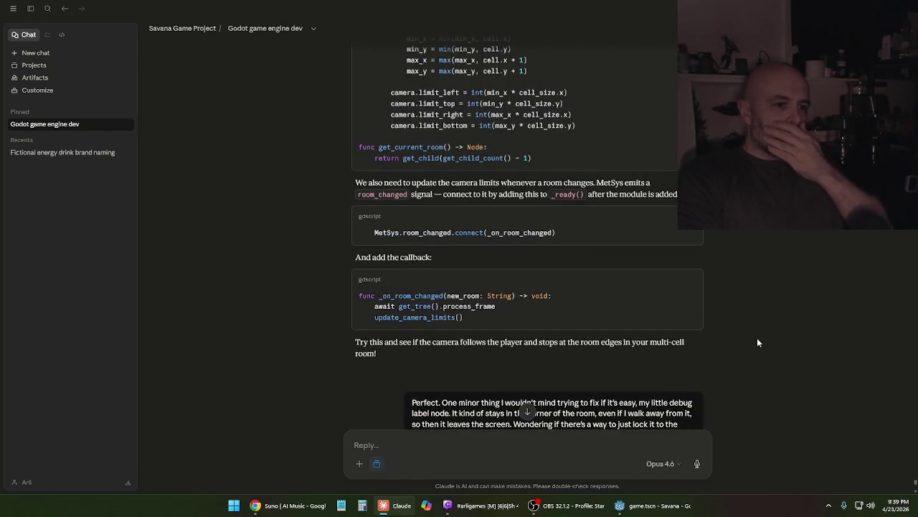
scroll(747, 343, "up", 10)
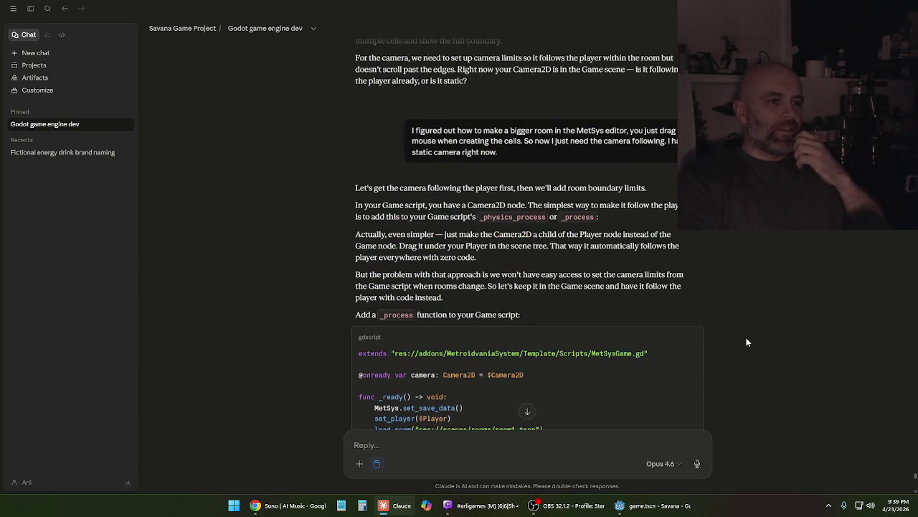
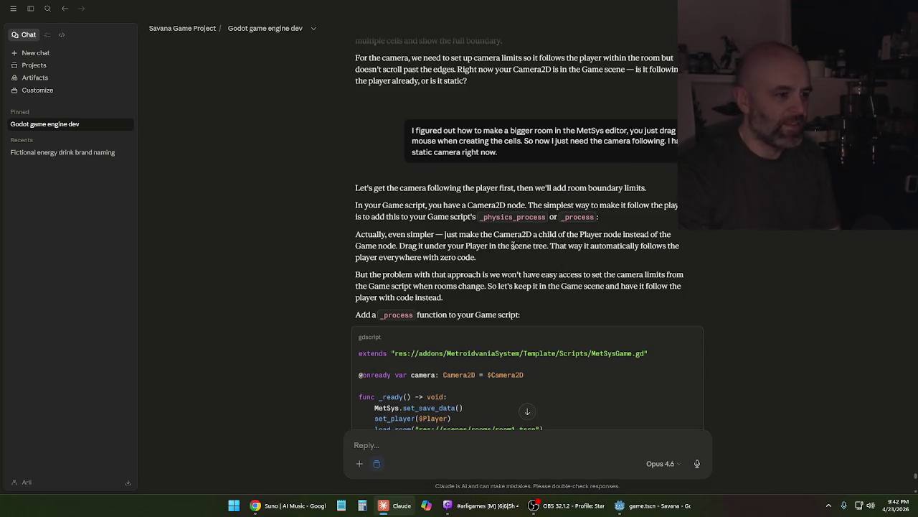
Scroll to Claude's camera-following _process script, then return to the Godot editor showing game.tscn
scroll(513, 245, "down", 3)
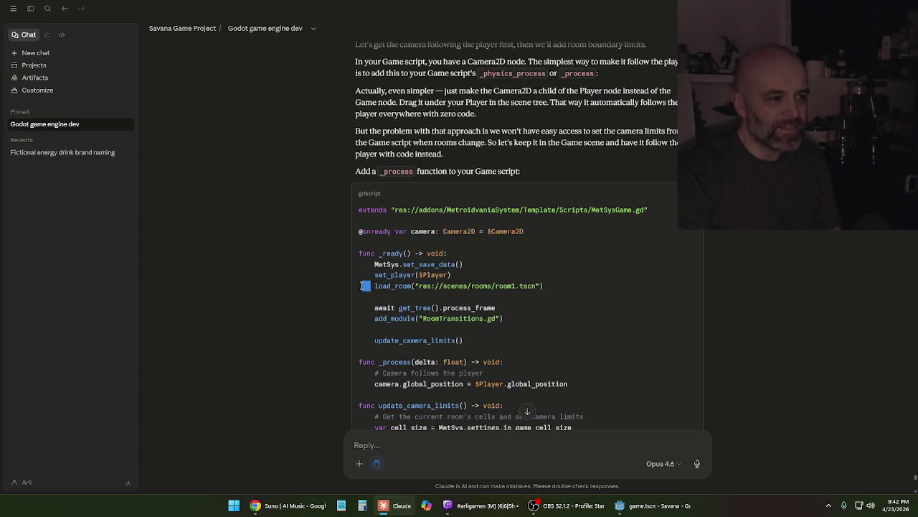
left_click(362, 286)
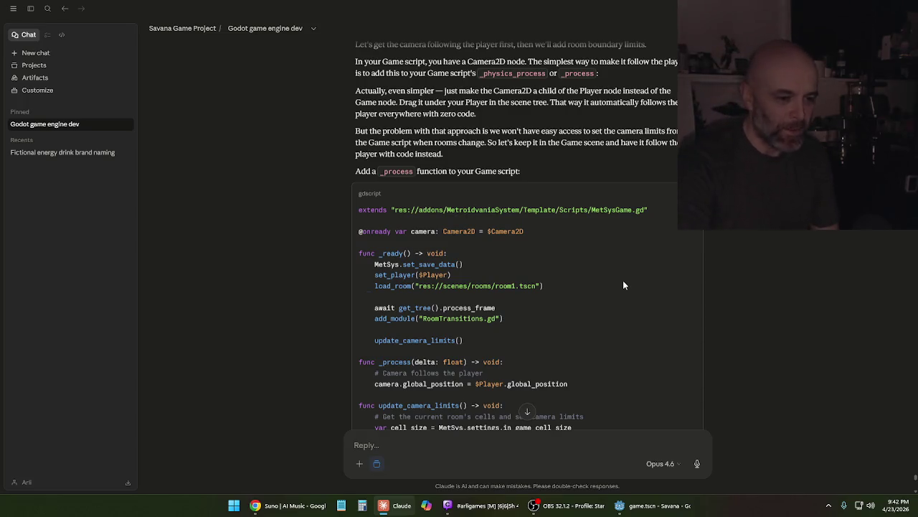
left_click(676, 512)
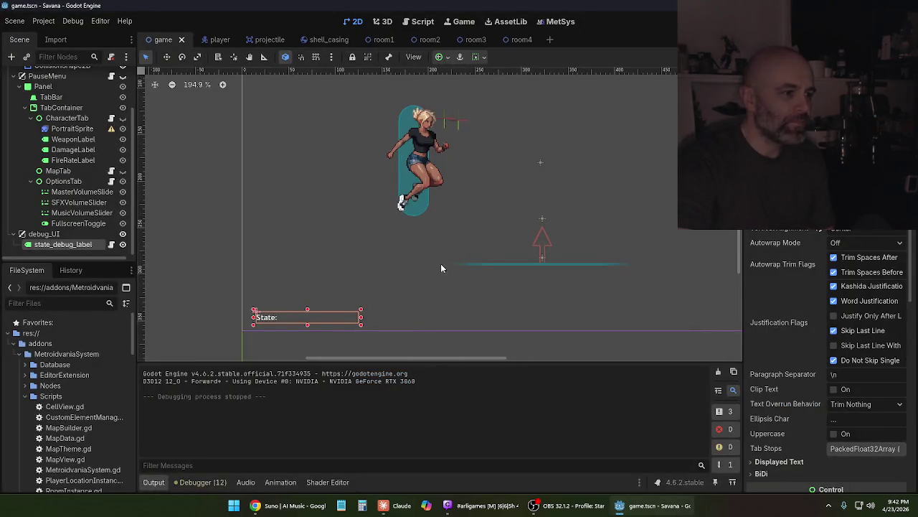
Save the game.tscn scene and quit the Godot editor
scroll(443, 209, "up", 3)
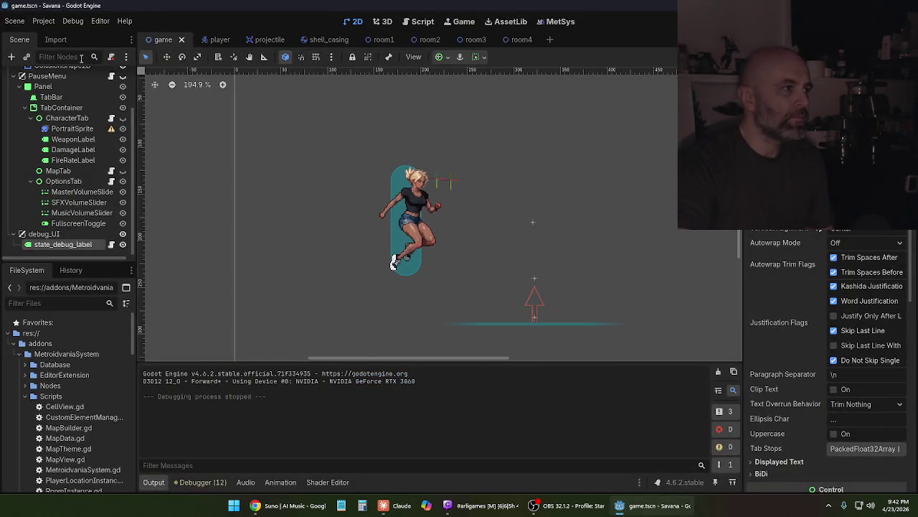
left_click(14, 21)
left_click(22, 95)
left_click(22, 21)
left_click(38, 249)
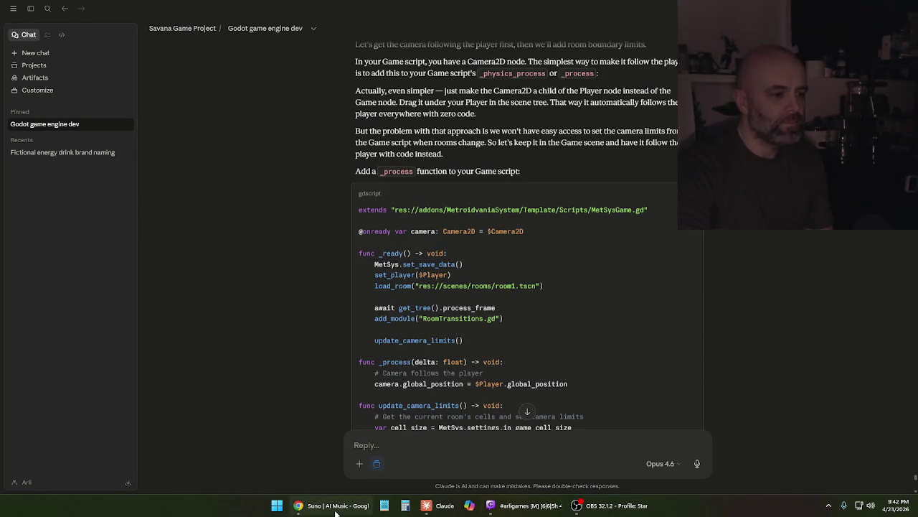
Minimize the Suno window and hide all windows to reveal the desktop
left_click(333, 506)
left_click(334, 506)
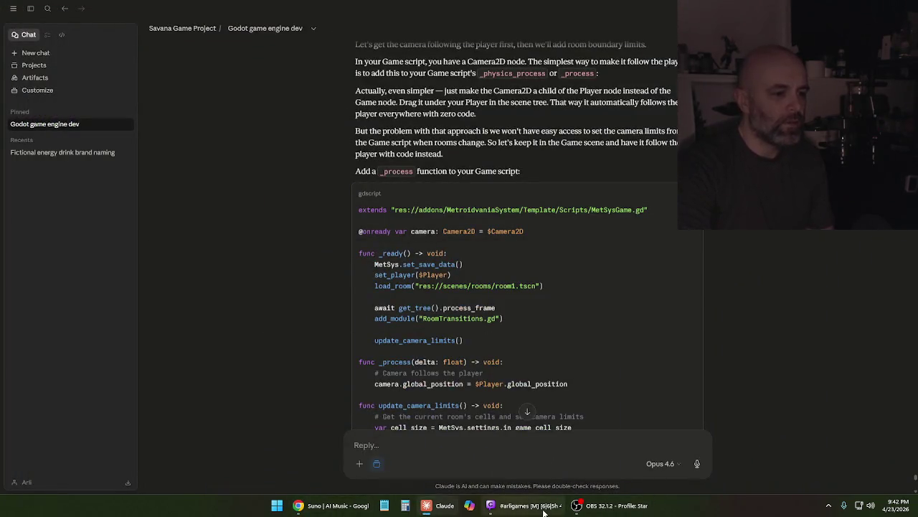
key("super+d")
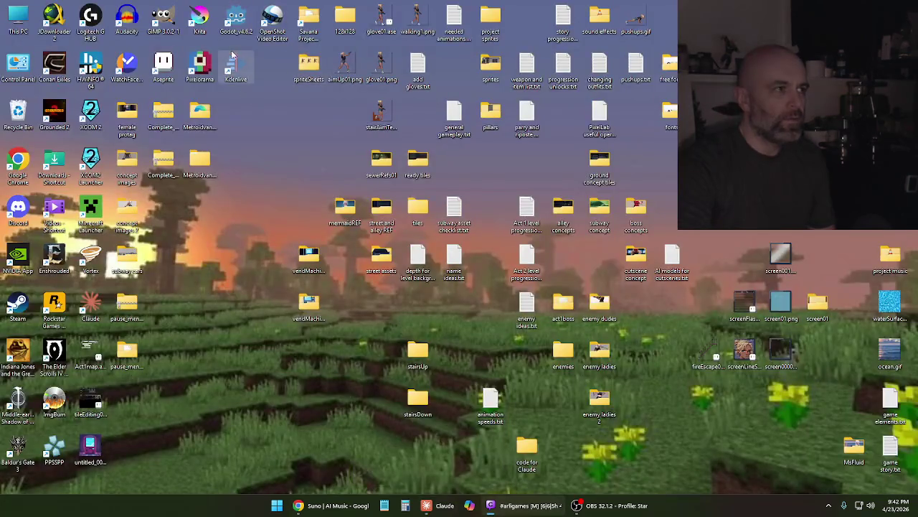
Open the Savana Project folder and copy the savana folder
double_click(307, 22)
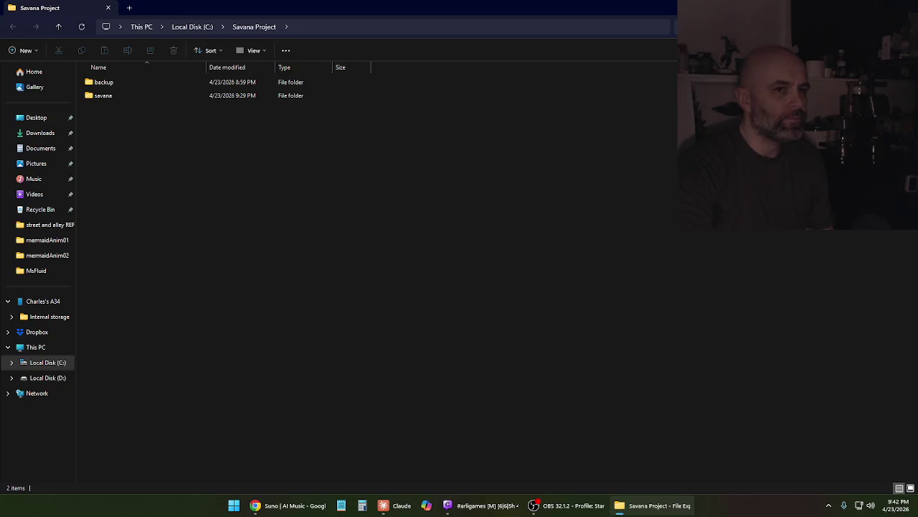
right_click(113, 96)
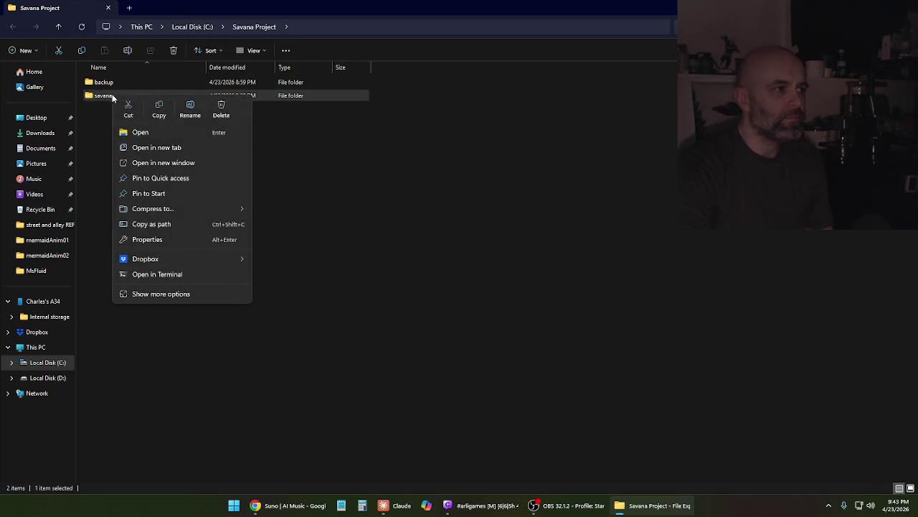
key("Escape")
Paste savana into the backup folder, resolve the duplicate-files prompt, and close Explorer
double_click(119, 84)
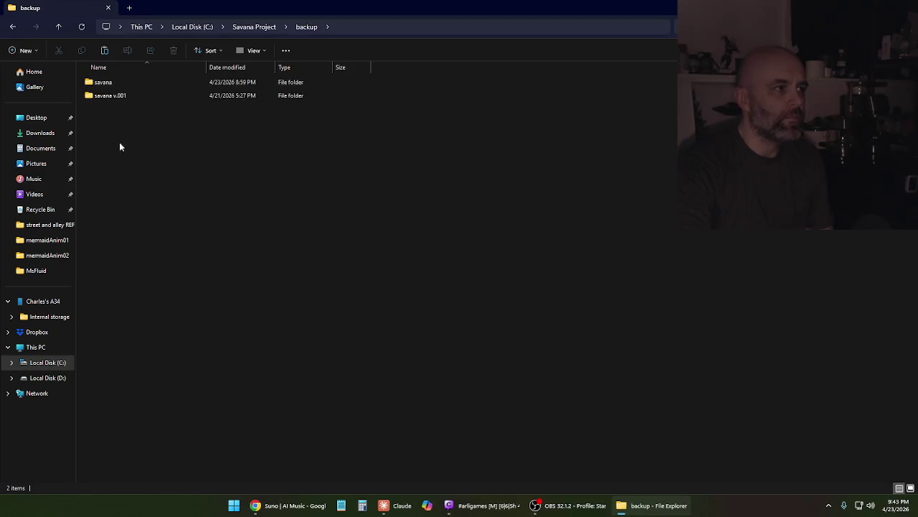
right_click(123, 160)
key("Escape")
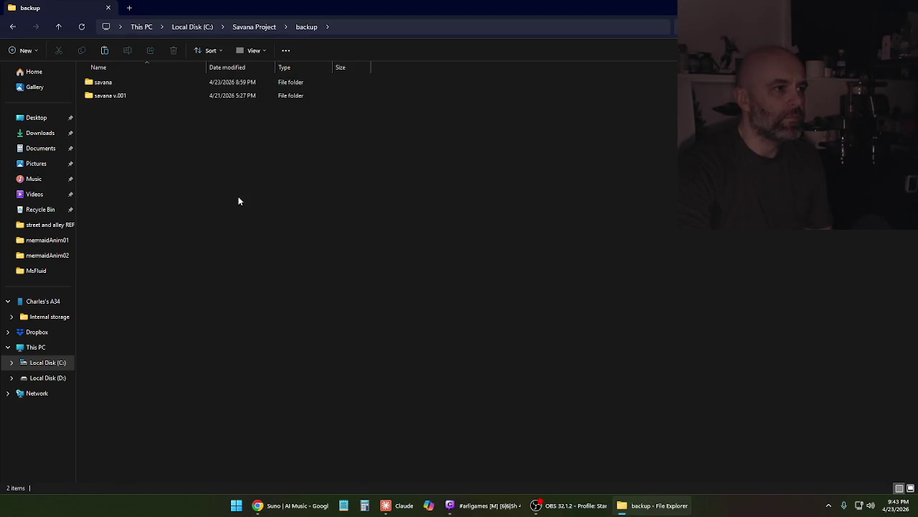
key("ctrl+v")
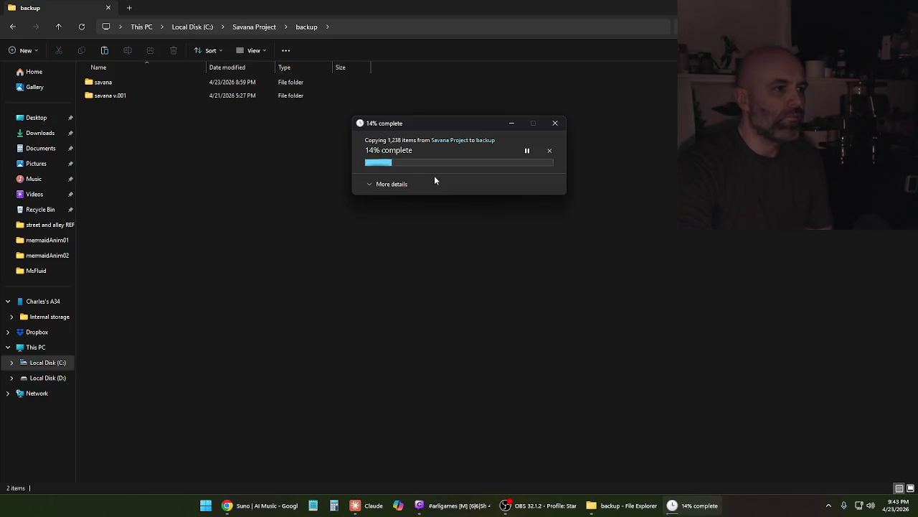
left_click(434, 179)
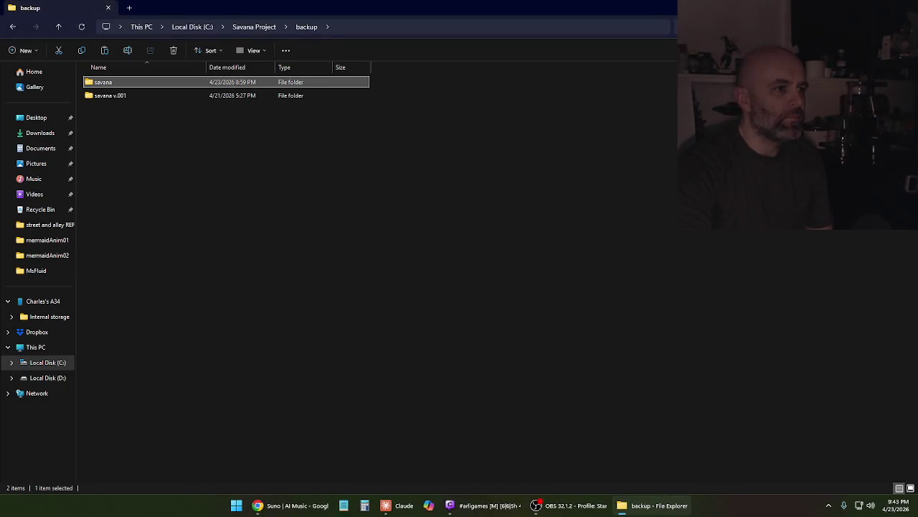
key("alt+F4")
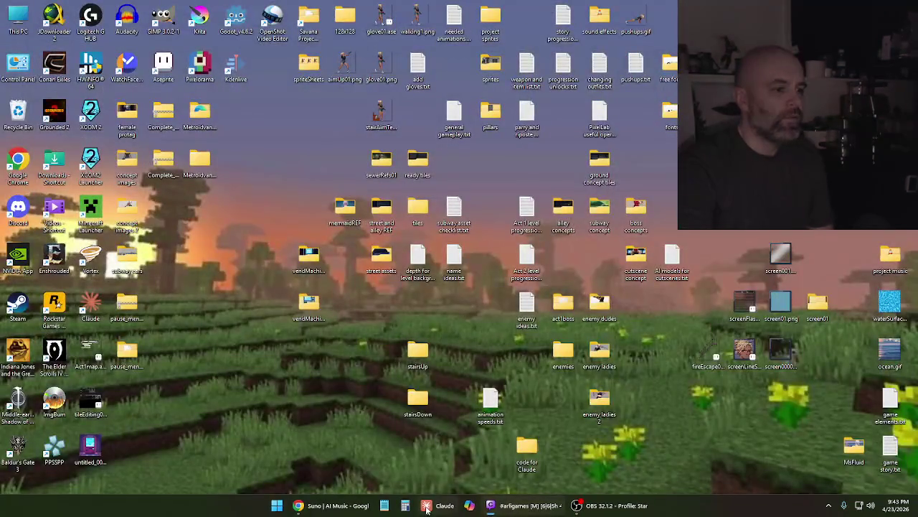
Read Claude's last reply about putting the debug label on a CanvasLayer
left_click(426, 509)
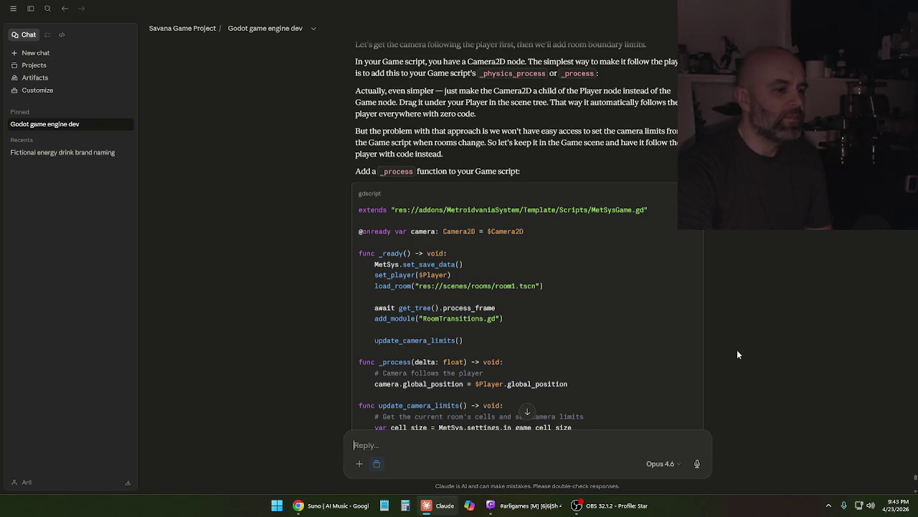
scroll(738, 355, "down", 15)
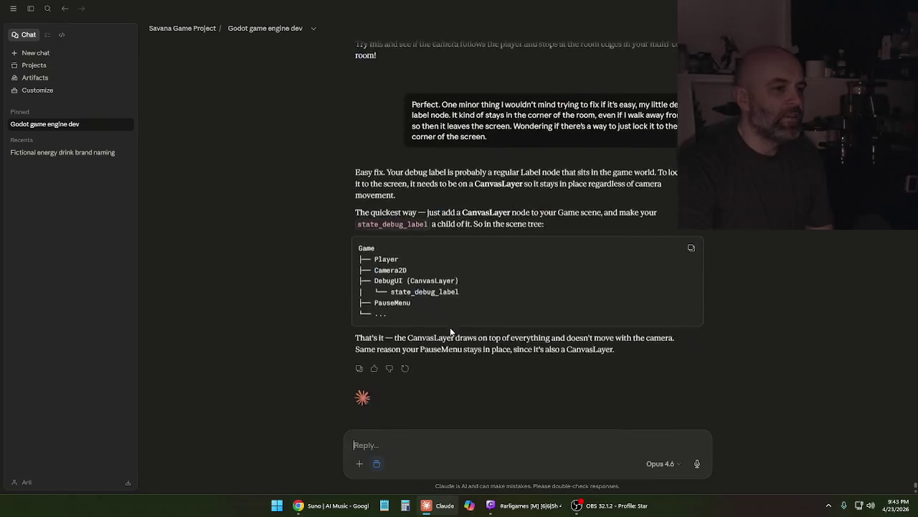
scroll(449, 327, "down", 1)
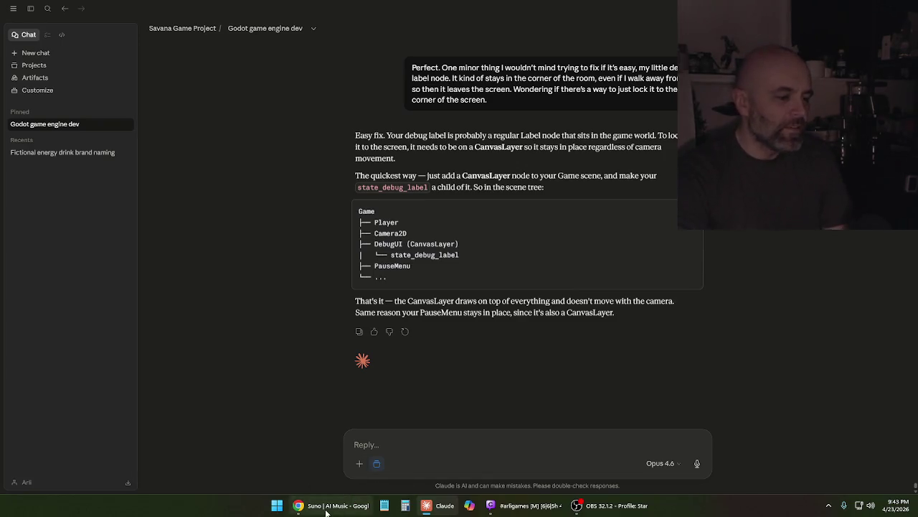
Minimize the Suno window and launch Godot's Project Manager from the desktop
mouse_move(330, 505)
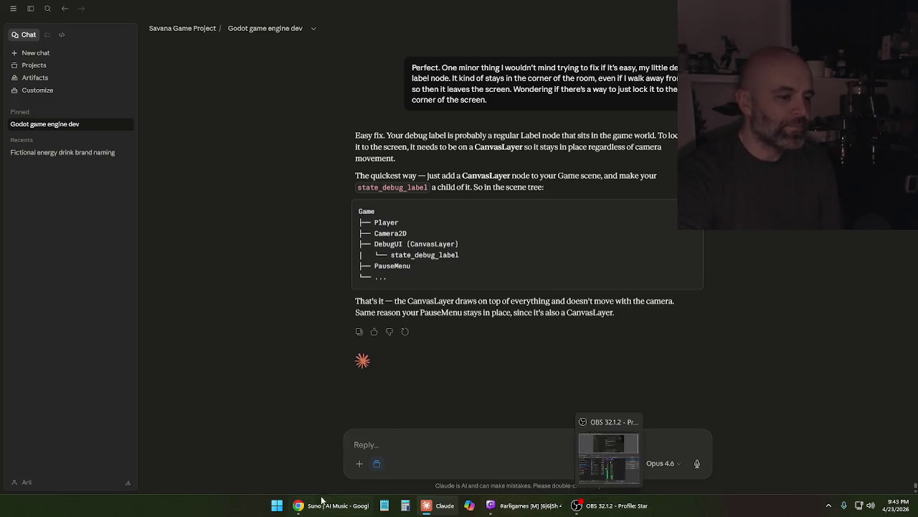
left_click(309, 505)
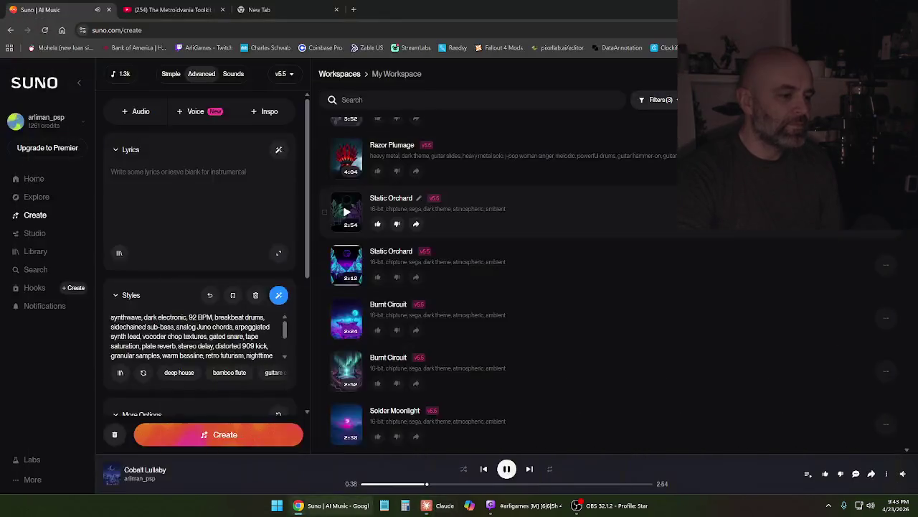
left_click(299, 505)
double_click(236, 22)
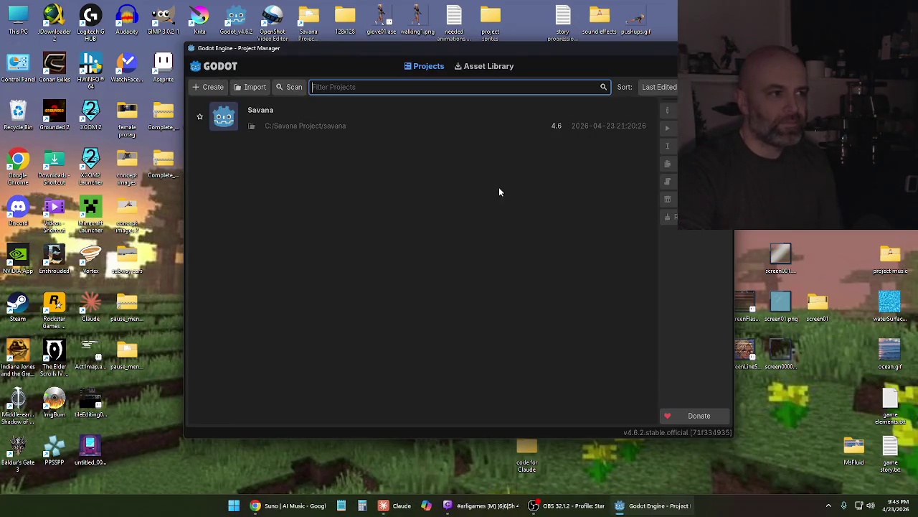
Open the Savana project and inspect the WeaponLabel and OptionsTab nodes of game.tscn
left_click(310, 118)
double_click(309, 117)
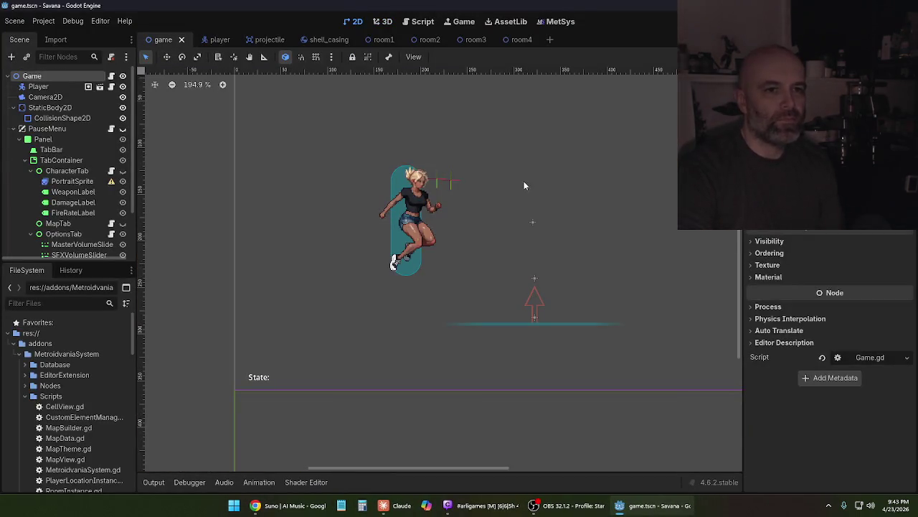
left_click(75, 192)
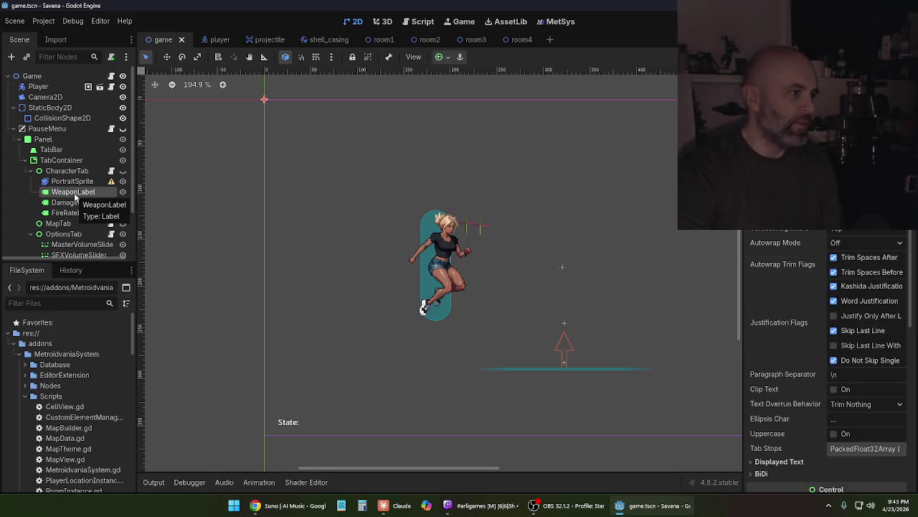
scroll(75, 207, "down", 3)
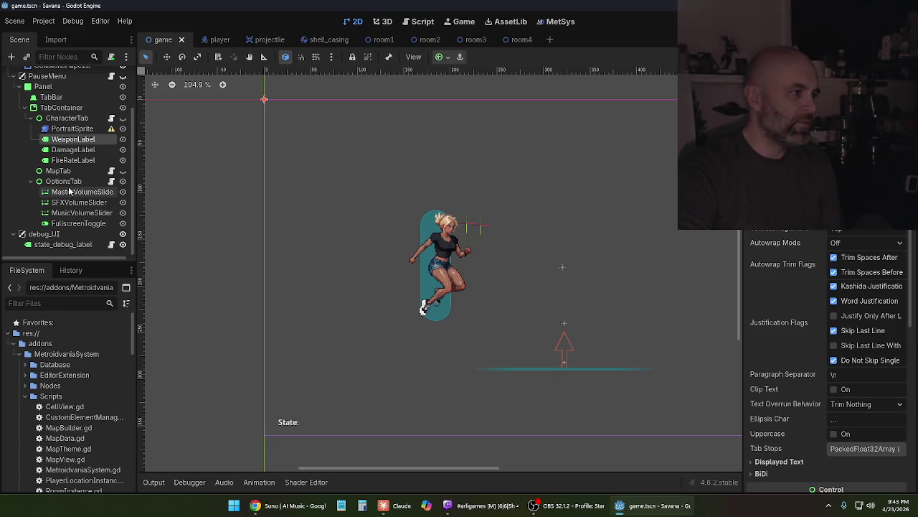
left_click(66, 181)
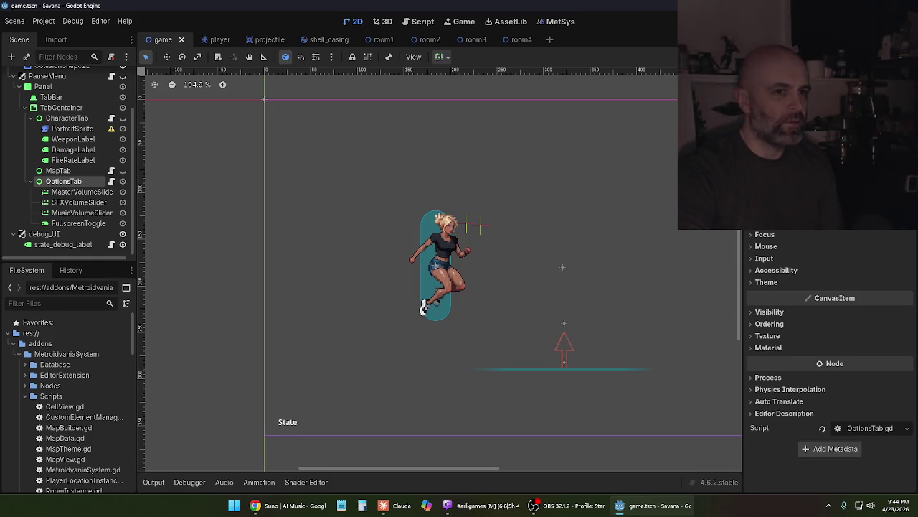
Assign MasterVolumeSlider, SFXVolumeSlider, MusicVolumeSlider and FullscreenToggle to the OptionsTab script fields
left_click(476, 192)
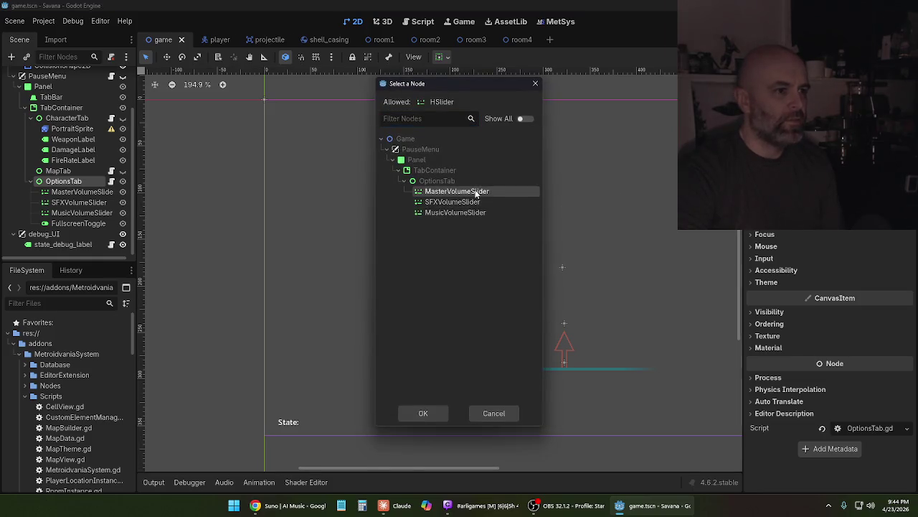
left_click(440, 409)
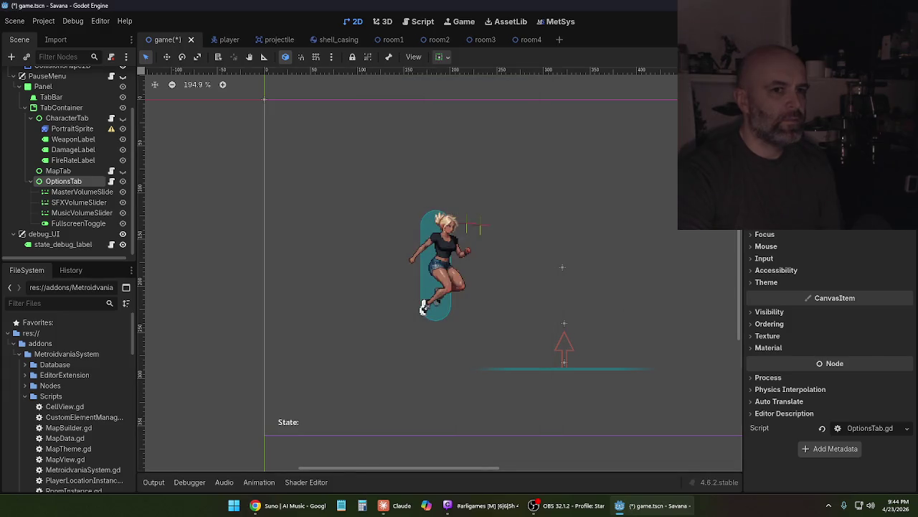
left_click(861, 215)
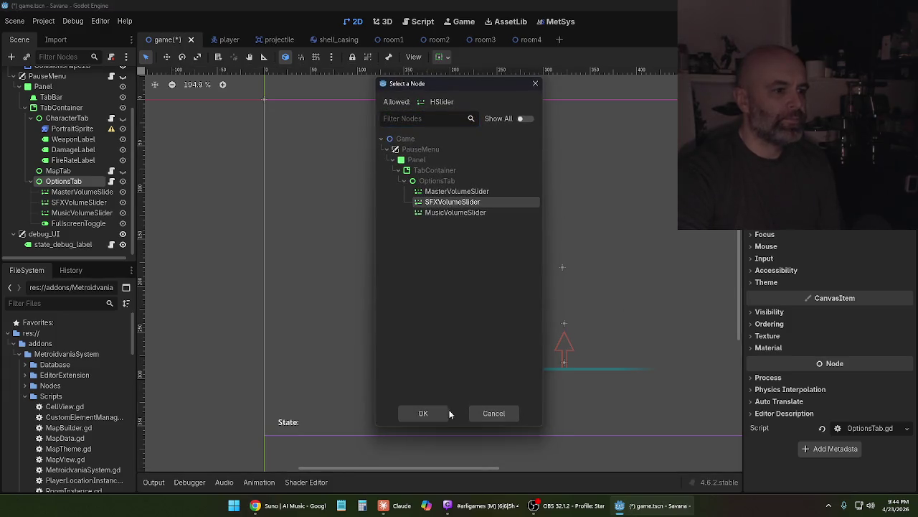
left_click(424, 412)
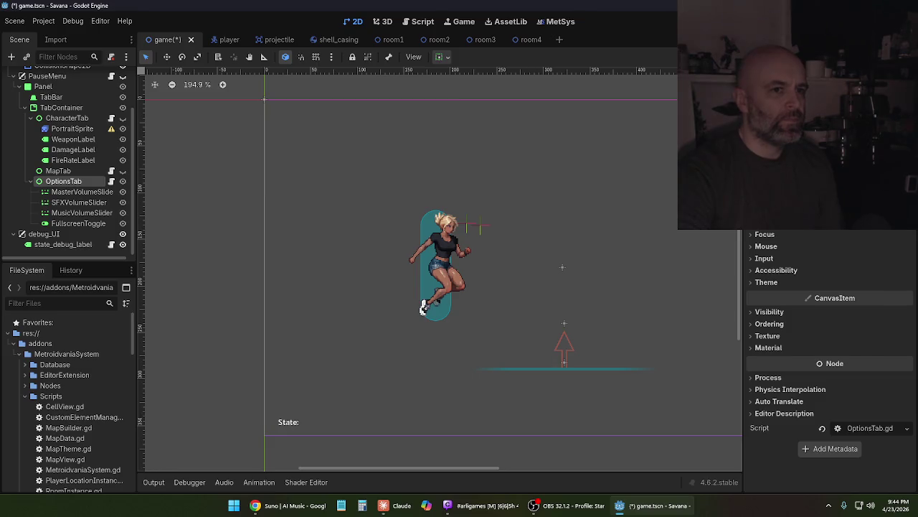
left_click(861, 215)
left_click(455, 213)
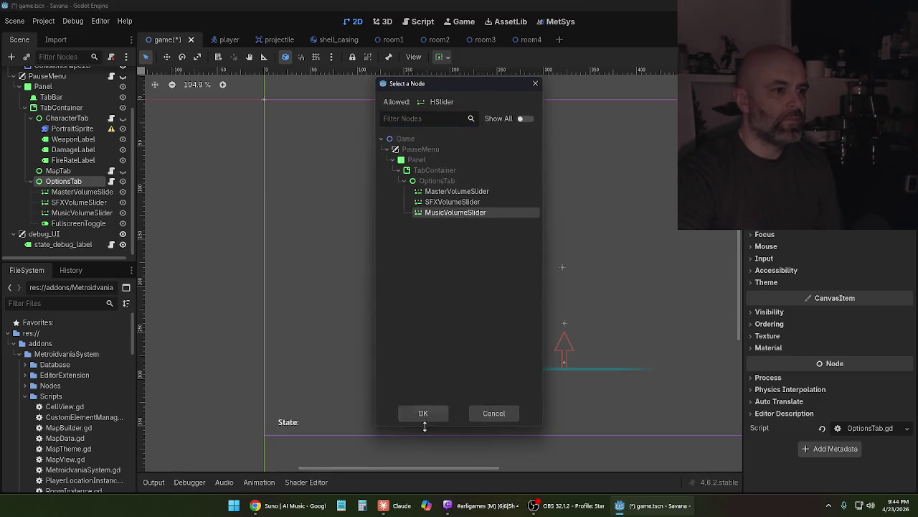
left_click(426, 414)
left_click(861, 215)
left_click(430, 190)
left_click(424, 416)
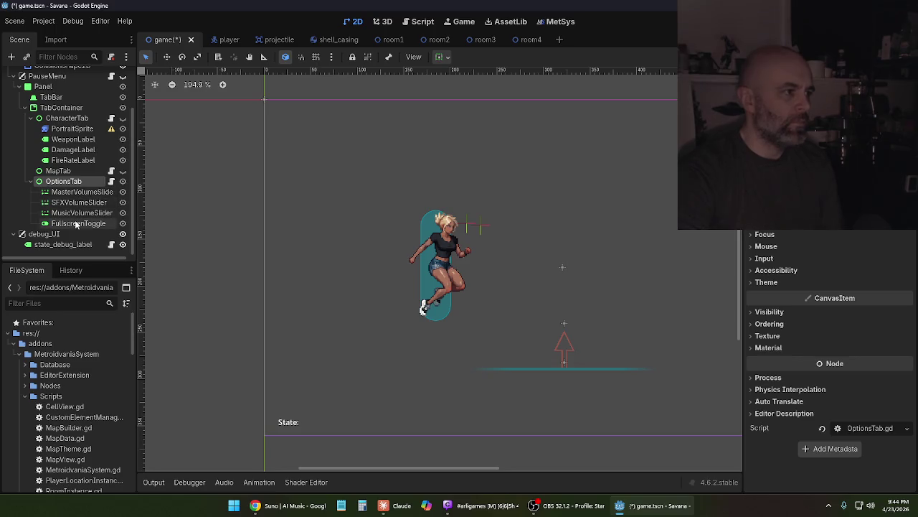
Look over MapTab and the FireRate, Weapon and Damage labels, ending on CharacterTab's properties
left_click(69, 172)
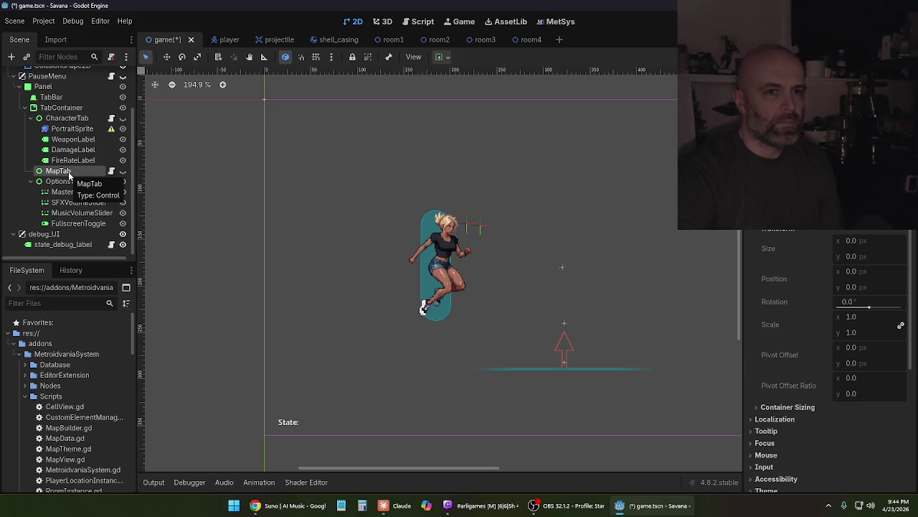
left_click(70, 161)
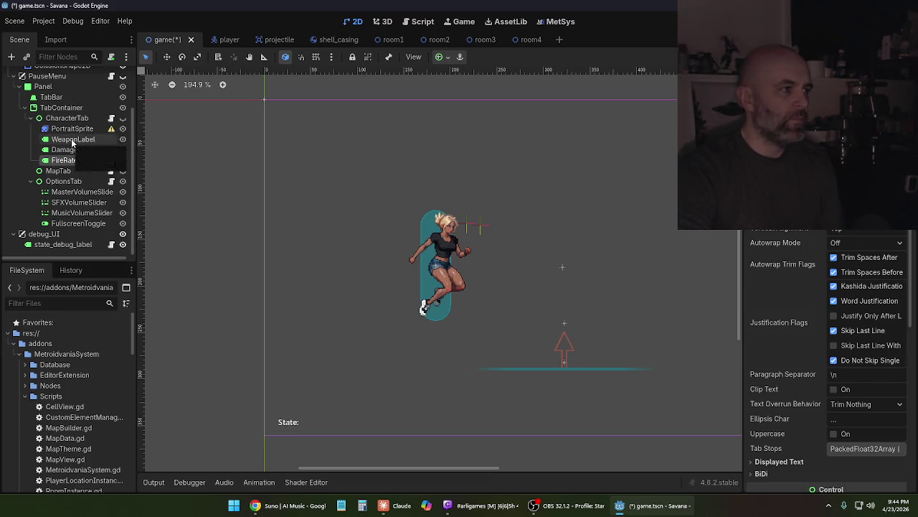
left_click(72, 140)
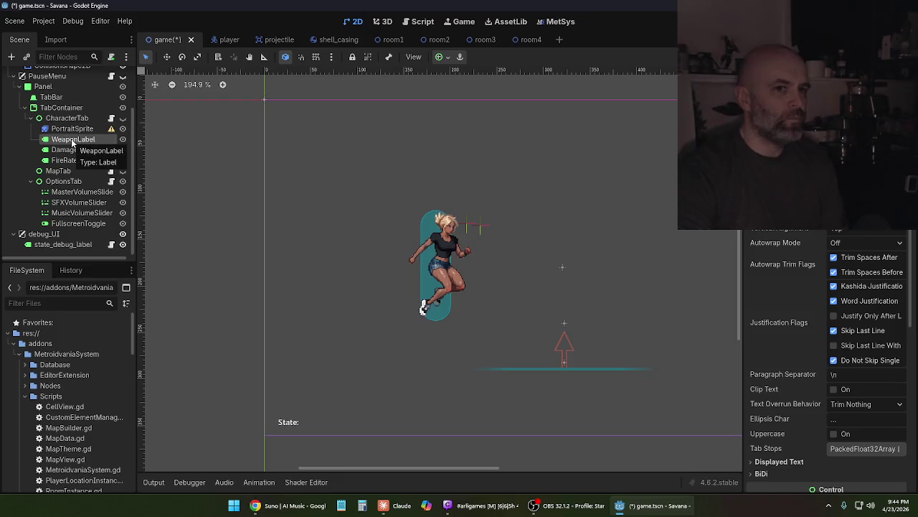
left_click(73, 149)
left_click(72, 140)
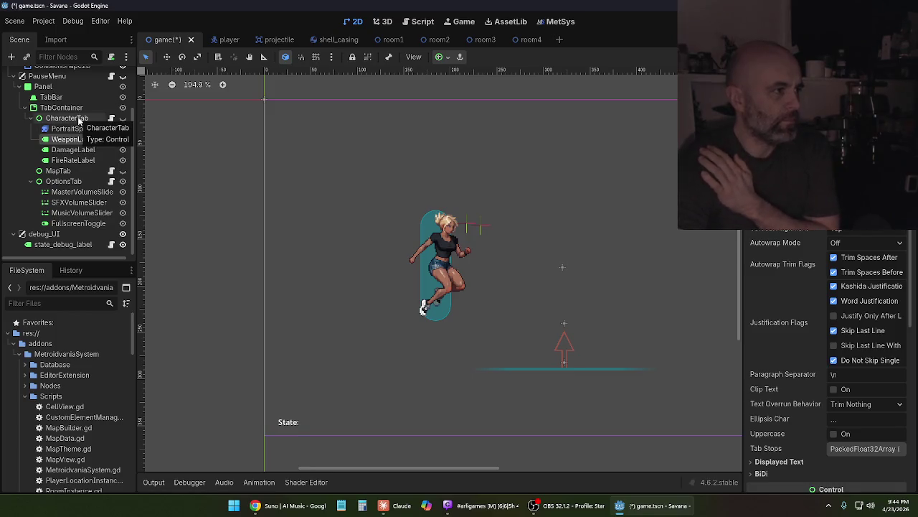
left_click(79, 118)
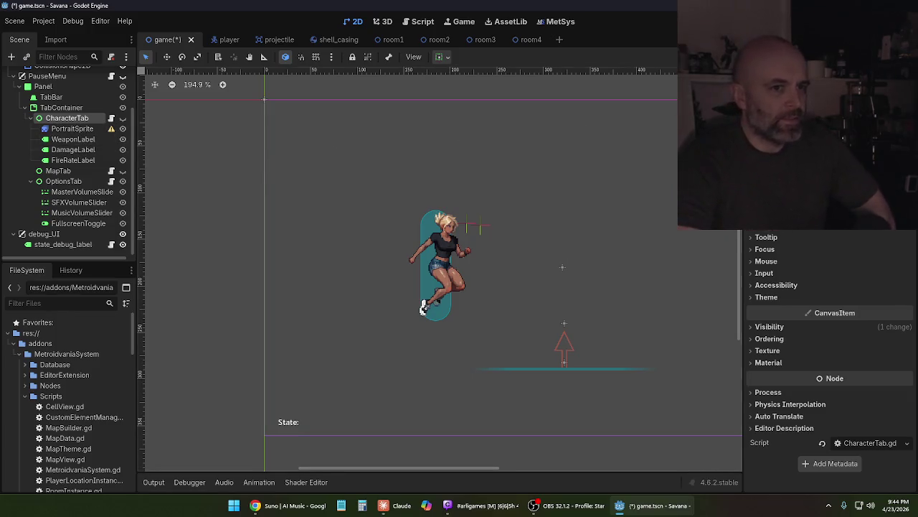
Set CharacterTab's portrait slot to PortraitSprite
left_click(853, 115)
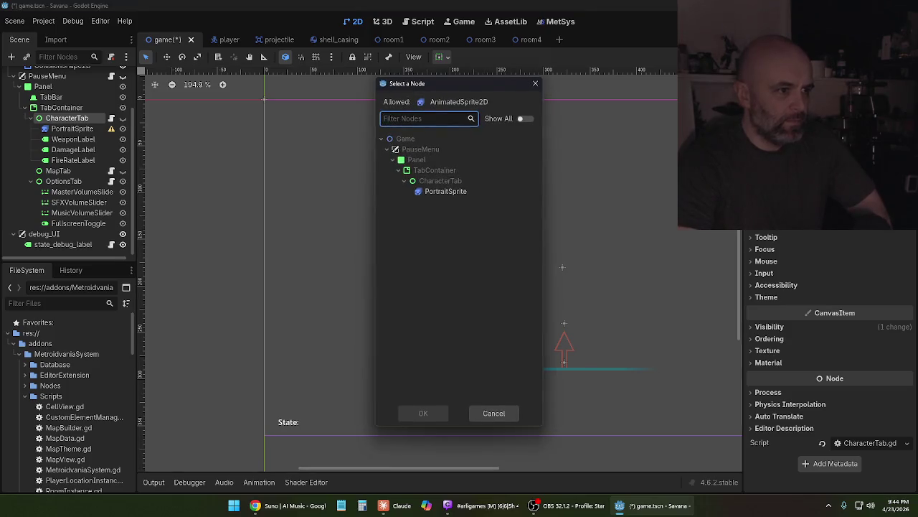
left_click(438, 192)
left_click(433, 416)
left_click(84, 142)
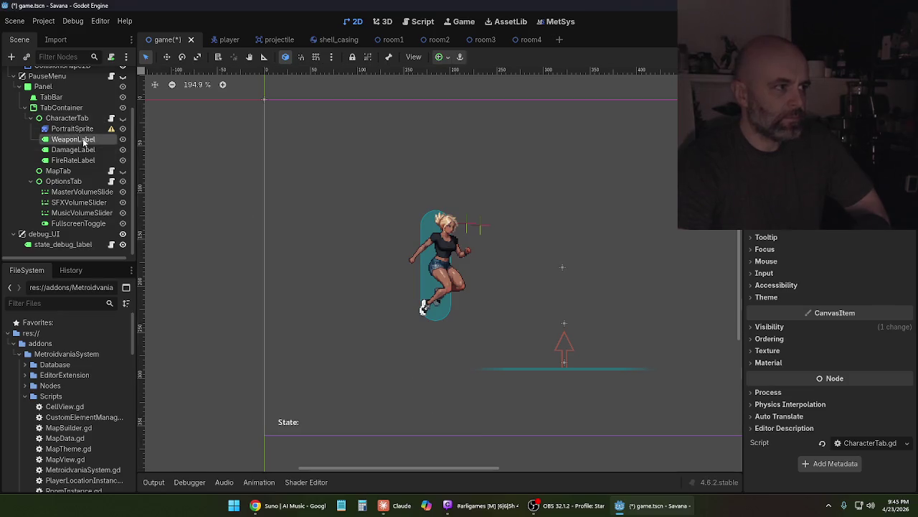
left_click(72, 119)
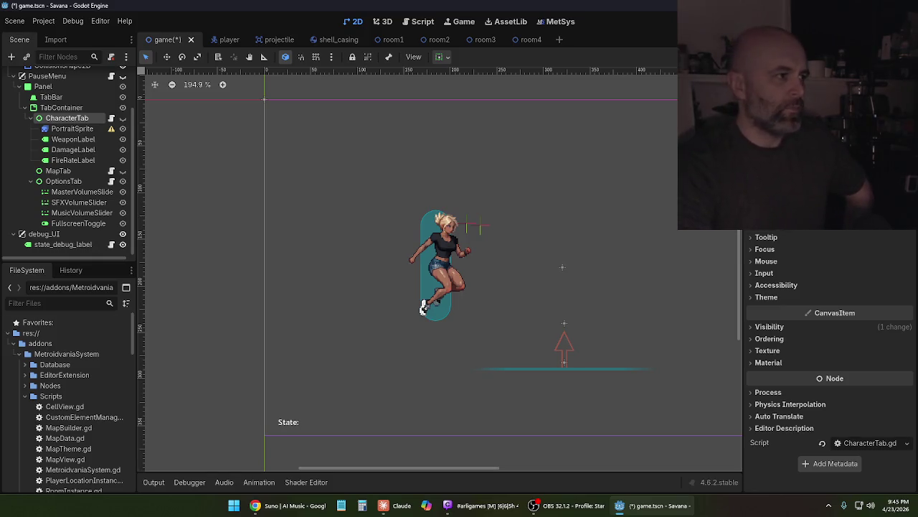
Link CharacterTab's label slots to WeaponLabel, DamageLabel and FireRateLabel
left_click(825, 173)
left_click(446, 190)
left_click(423, 412)
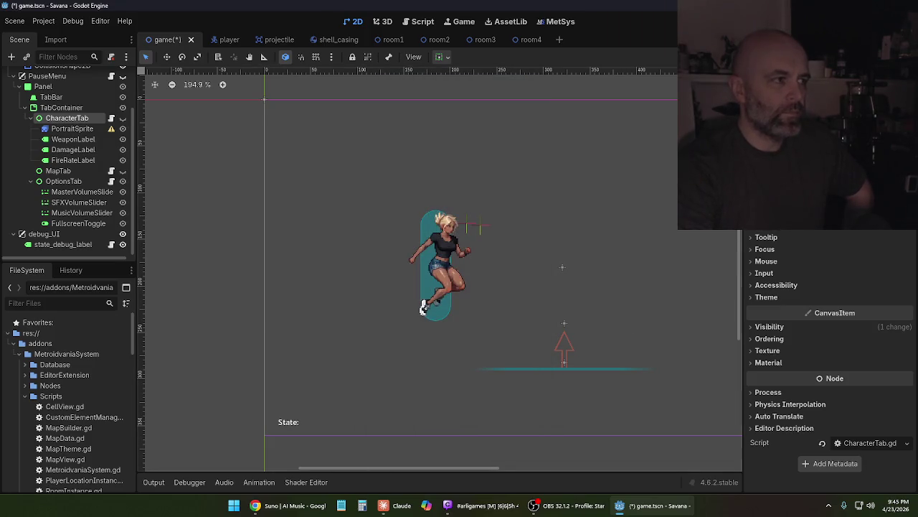
left_click(825, 172)
left_click(447, 202)
left_click(424, 414)
left_click(825, 172)
left_click(446, 213)
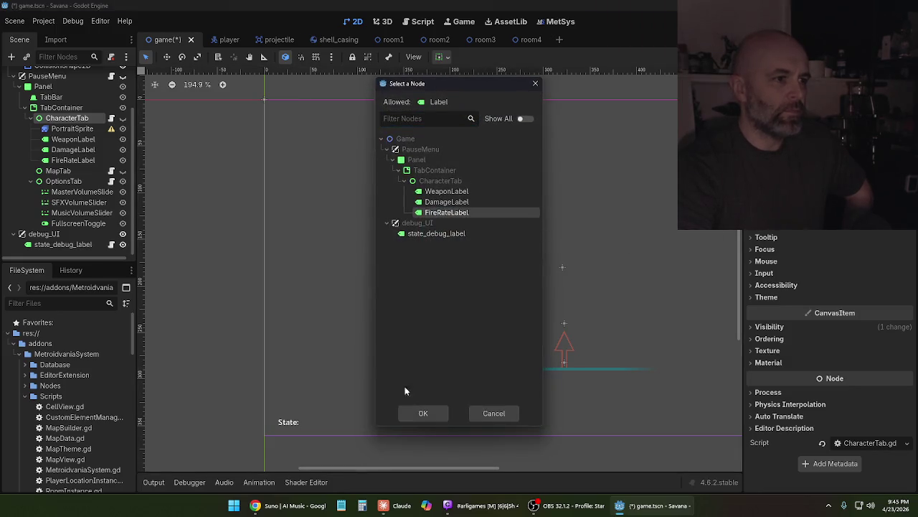
left_click(422, 413)
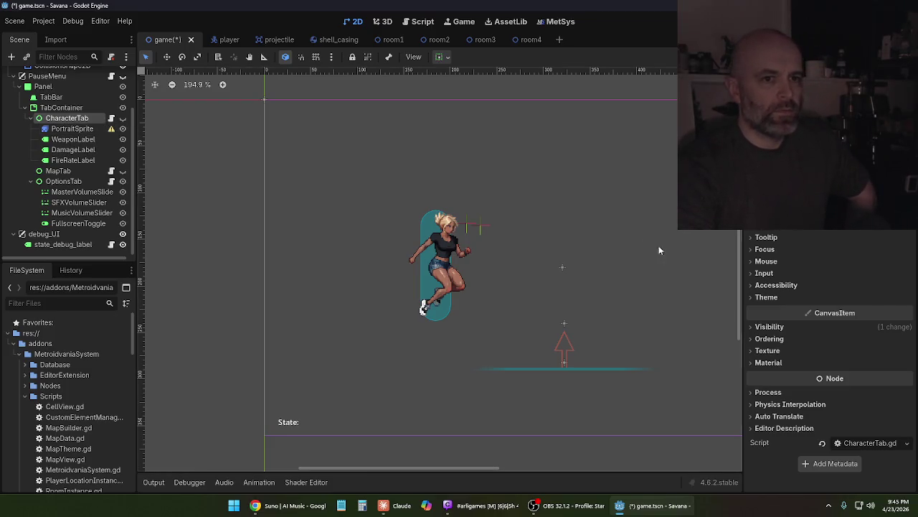
Review the MapTab, TabContainer and TabBar settings, including the TabBar's Tabs list
left_click(73, 172)
left_click(71, 117)
left_click(66, 107)
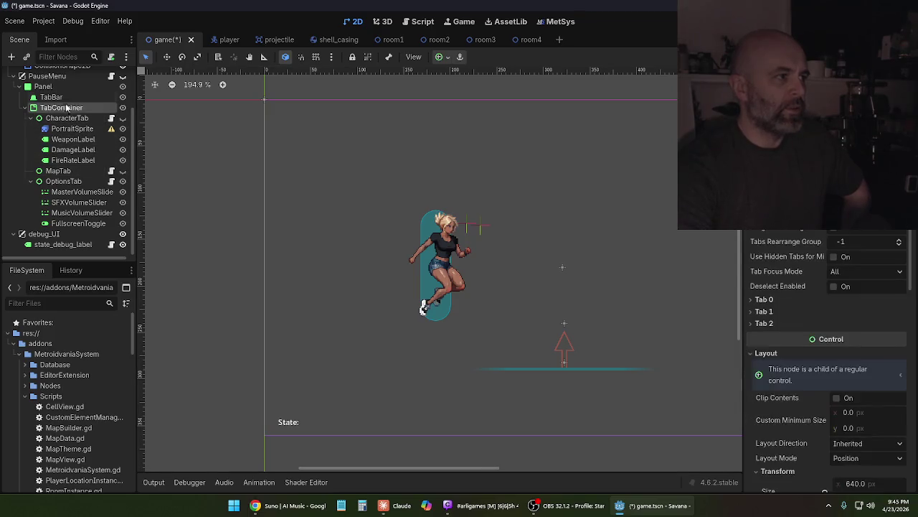
left_click(57, 98)
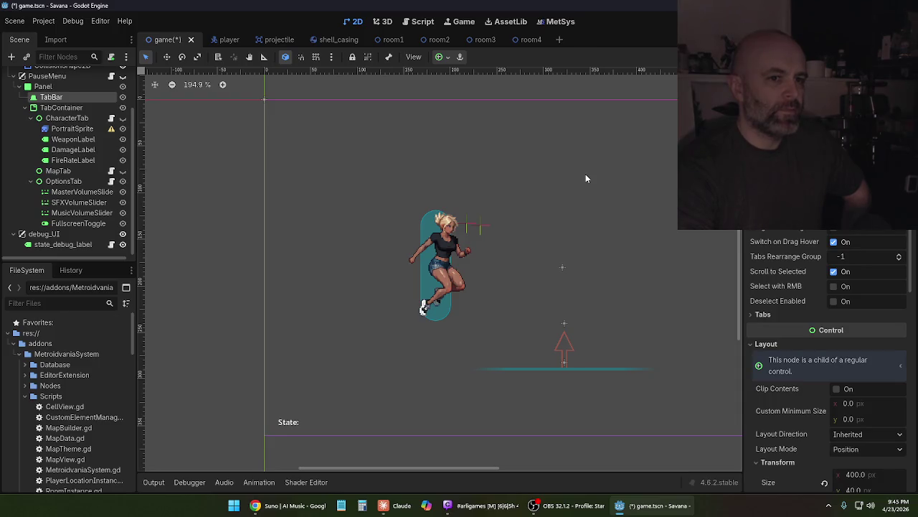
left_click(763, 314)
left_click(763, 316)
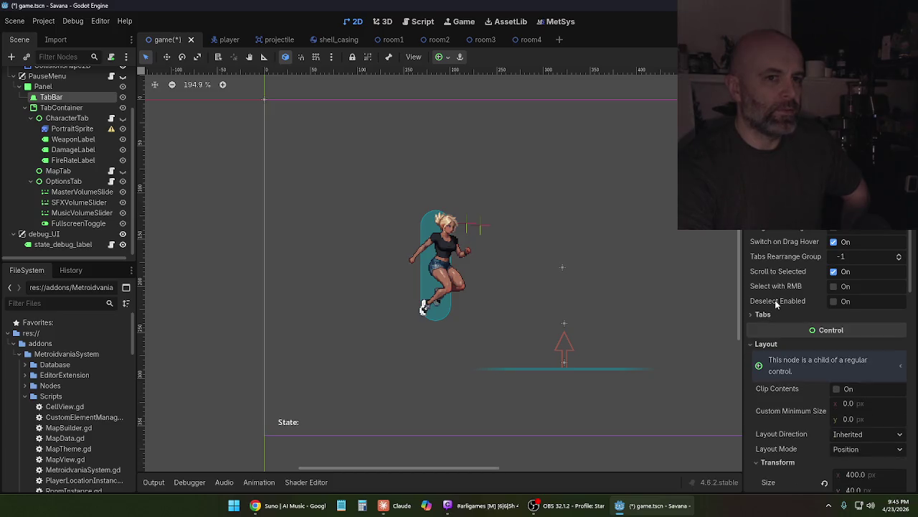
scroll(775, 301, "down", 4)
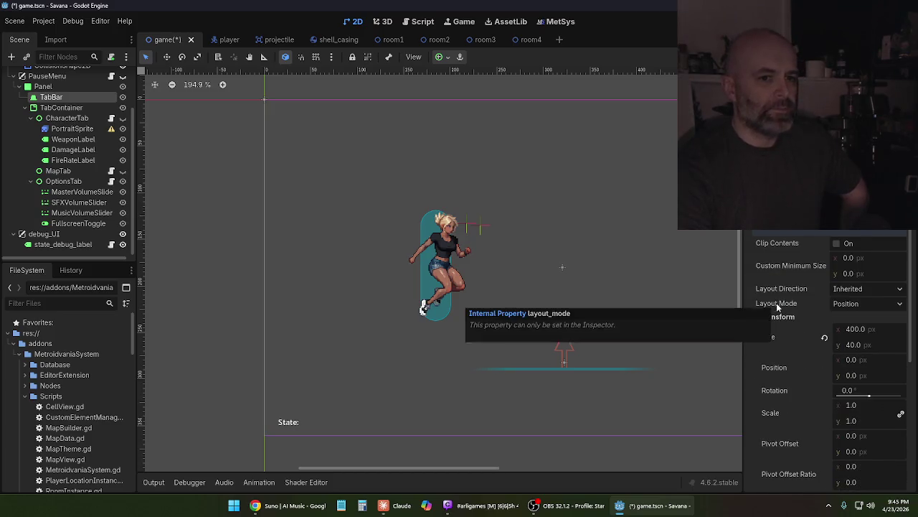
scroll(777, 304, "up", 4)
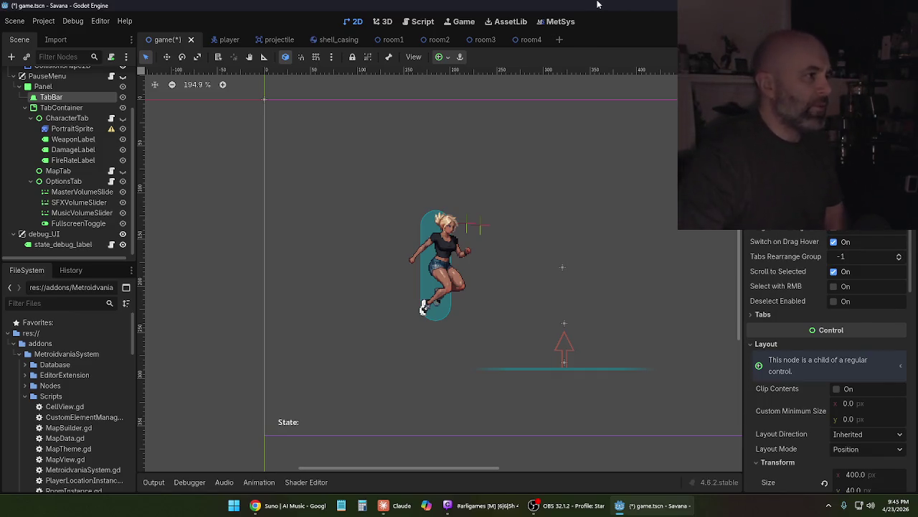
Check the Panel's 640×360 size, then save and run the game
left_click(77, 88)
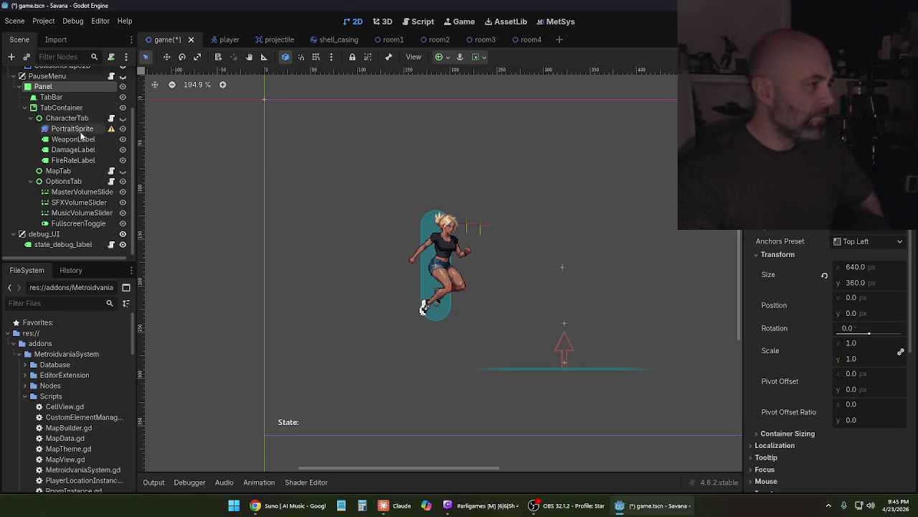
scroll(79, 130, "up", 3)
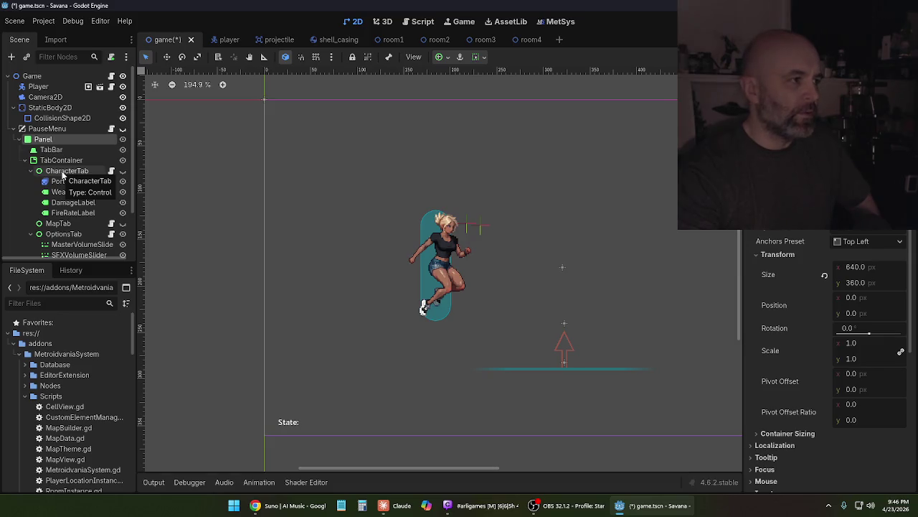
key("F5")
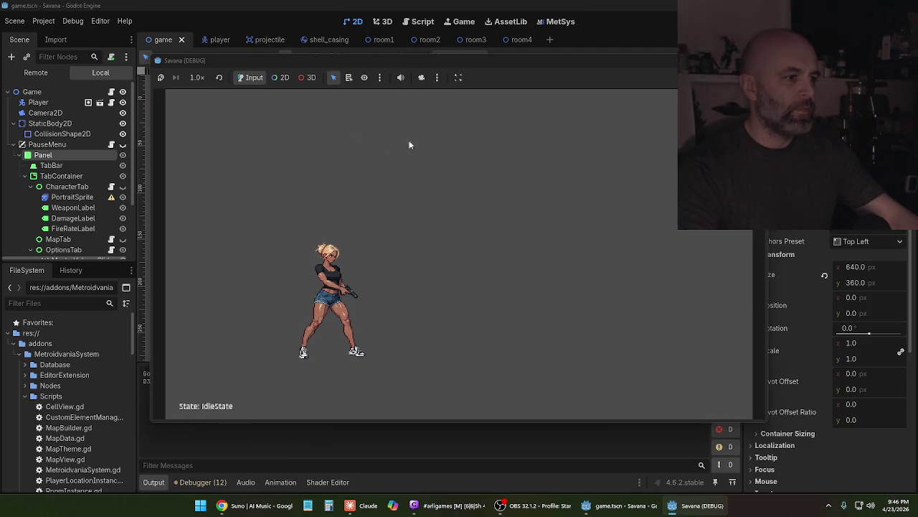
key("F8")
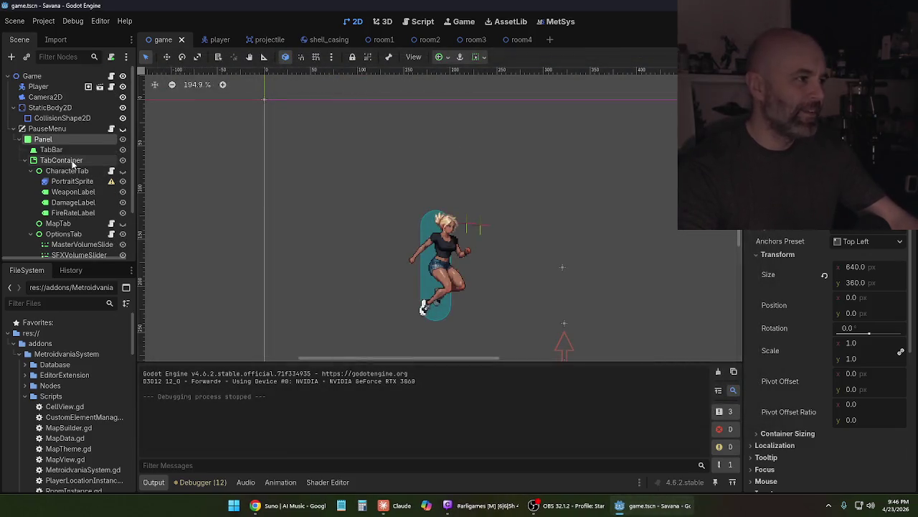
left_click(63, 150)
left_click(65, 140)
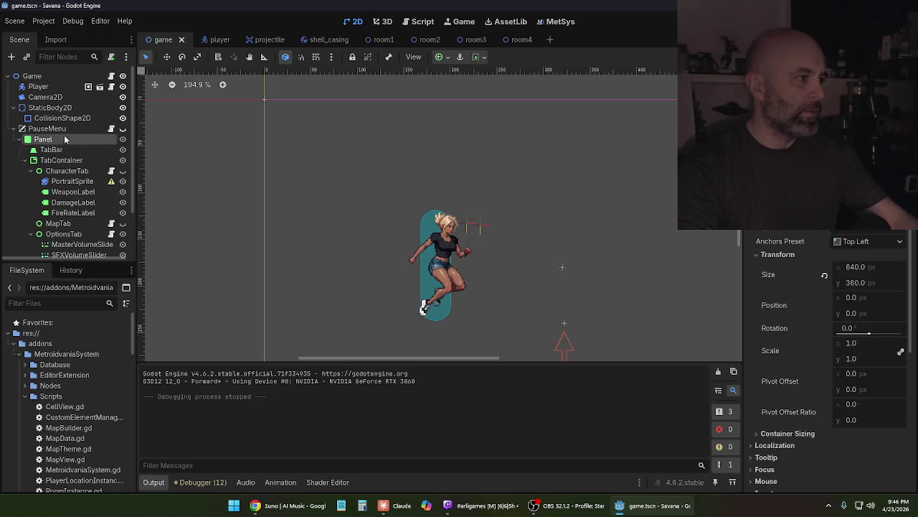
left_click(69, 129)
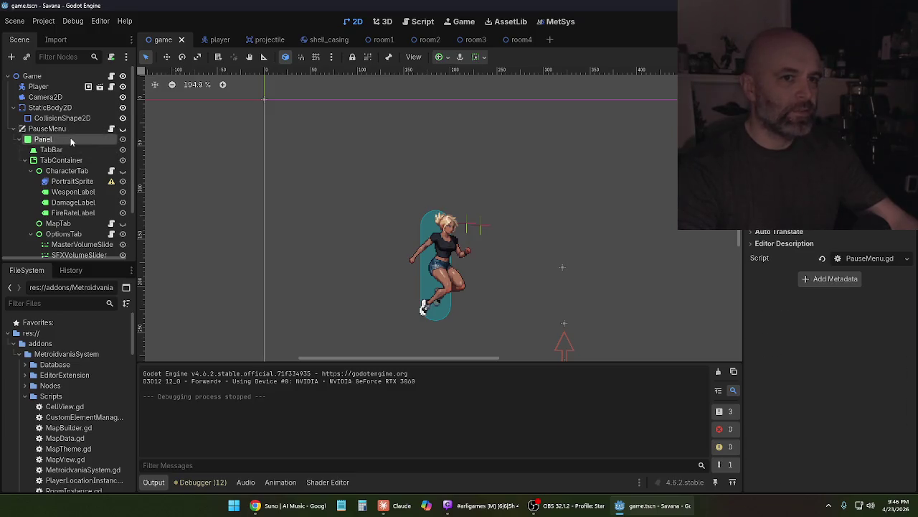
left_click(70, 137)
left_click(72, 146)
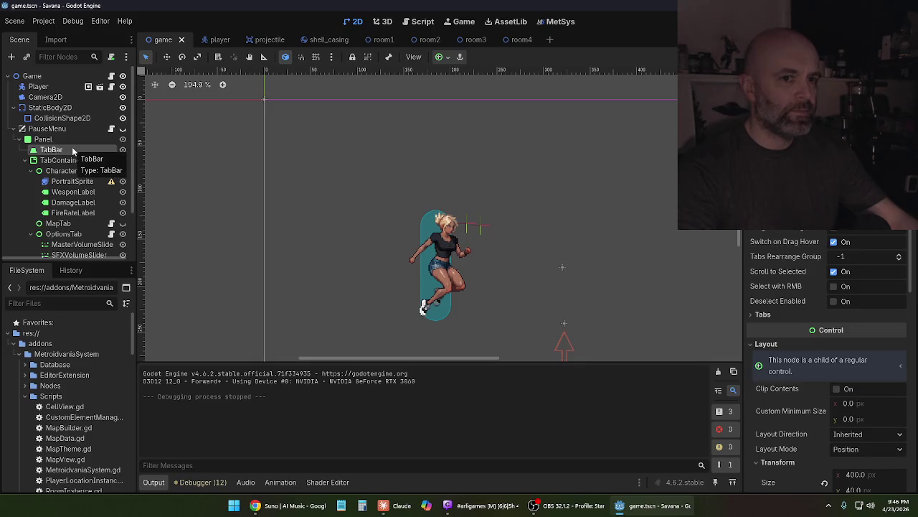
left_click(72, 160)
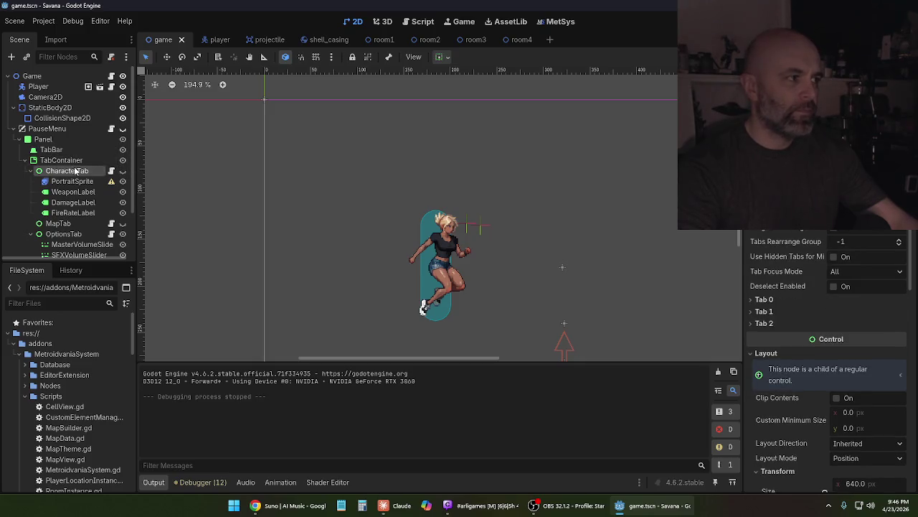
left_click(75, 171)
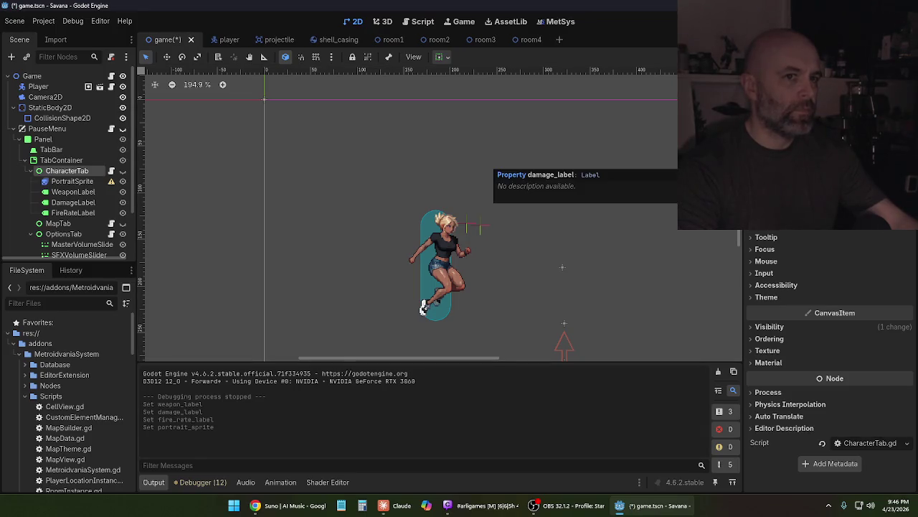
key("F5")
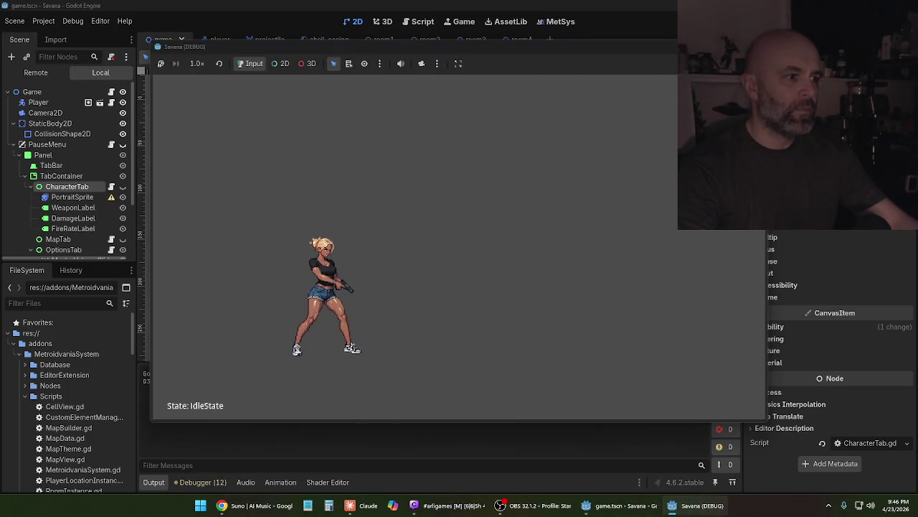
key("F8")
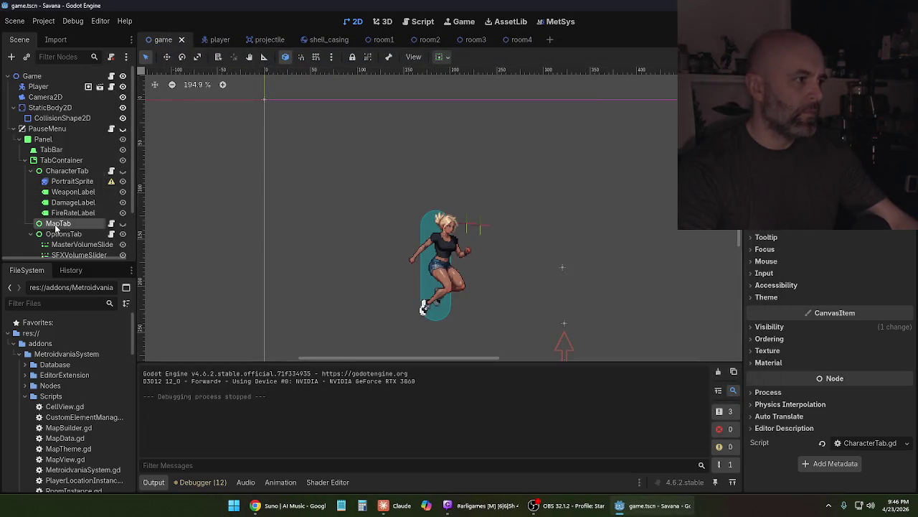
left_click(57, 224)
left_click(61, 234)
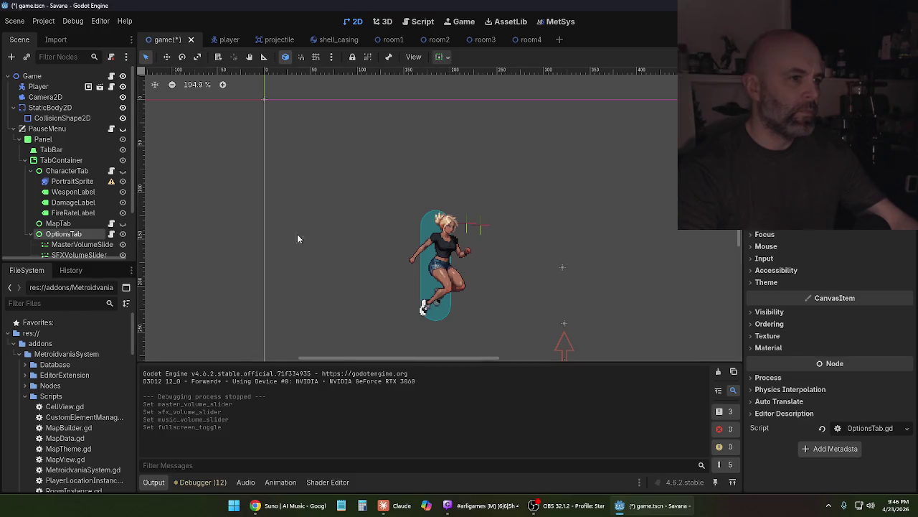
scroll(65, 226, "down", 3)
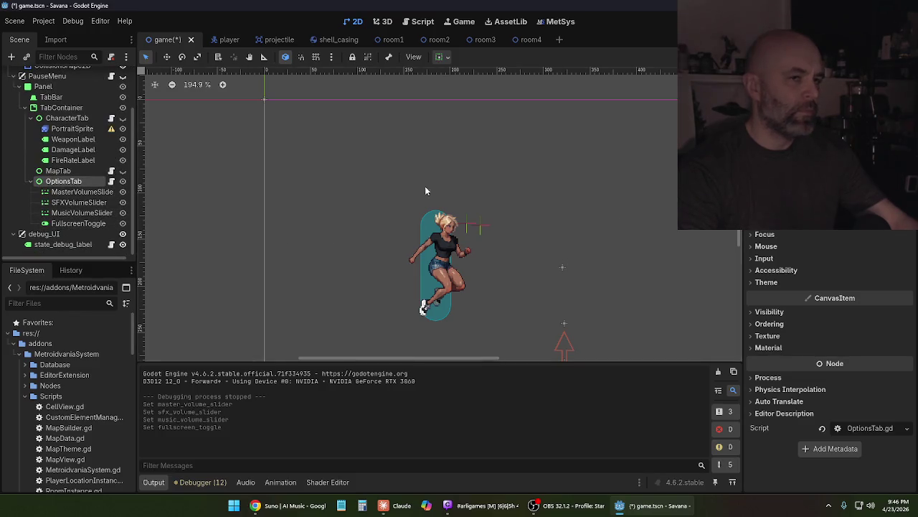
key("F5")
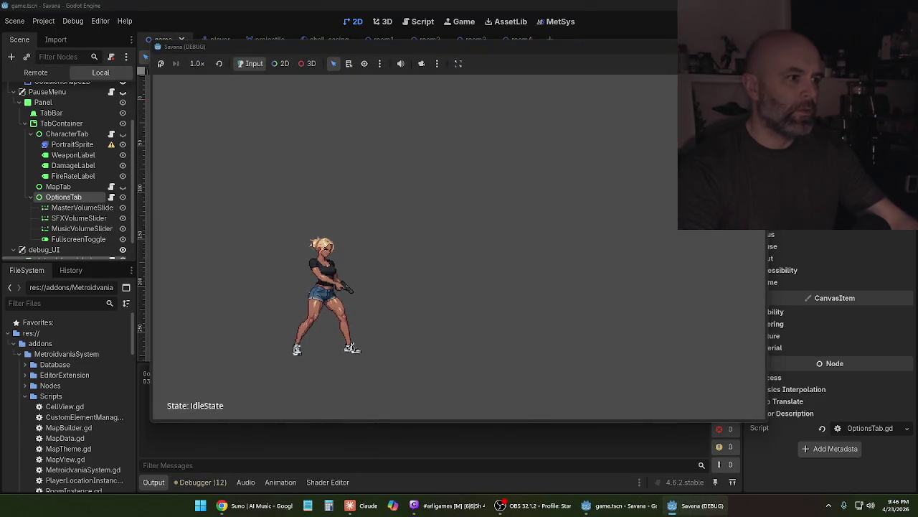
key("F8")
left_click(79, 223)
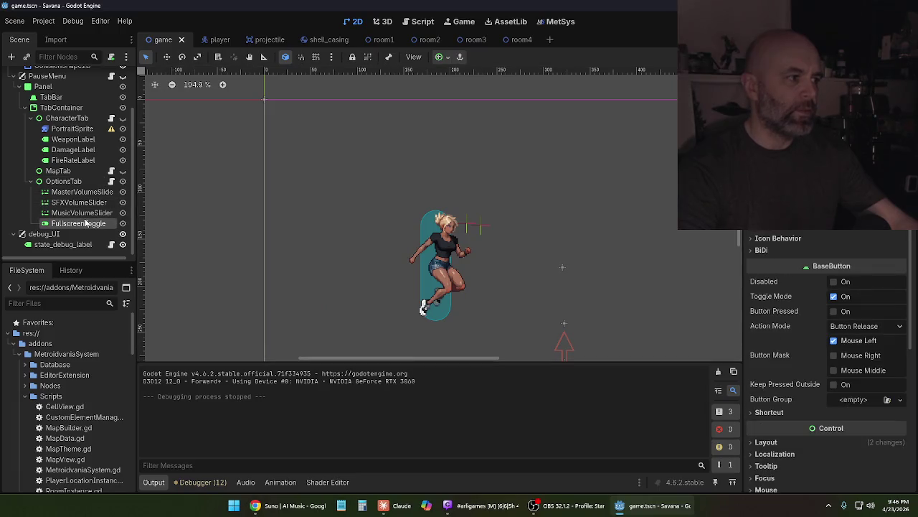
left_click(74, 235)
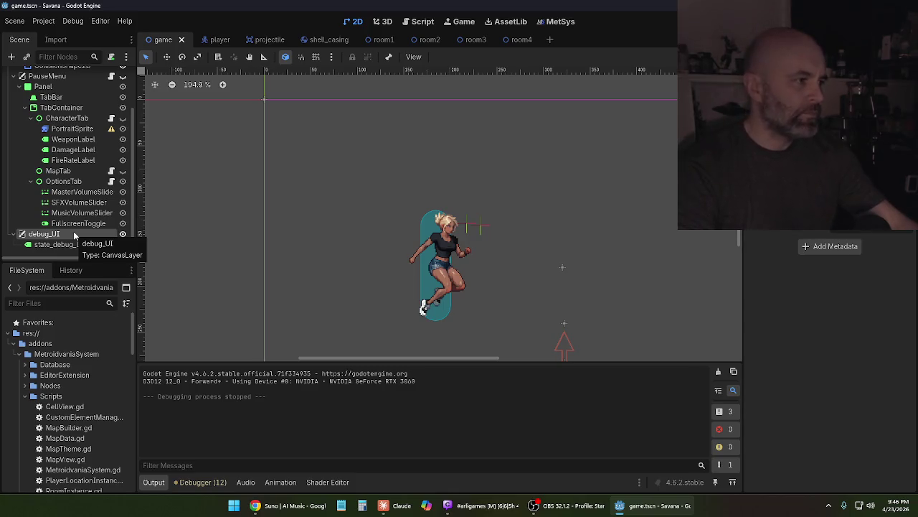
scroll(74, 234, "up", 3)
left_click(73, 172)
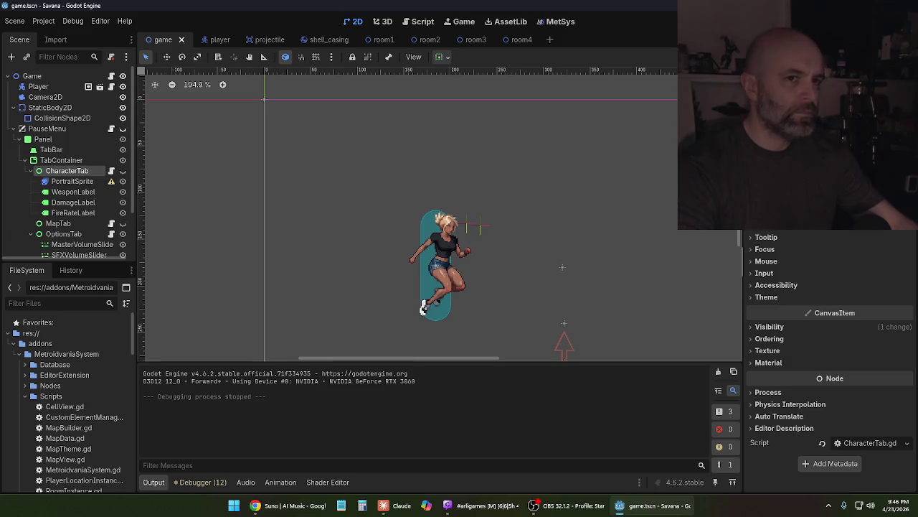
key("F5")
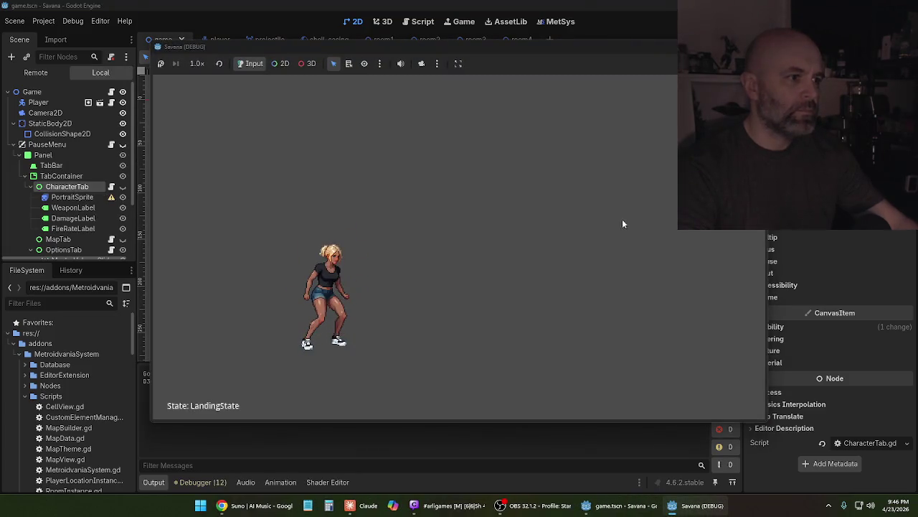
key("F8")
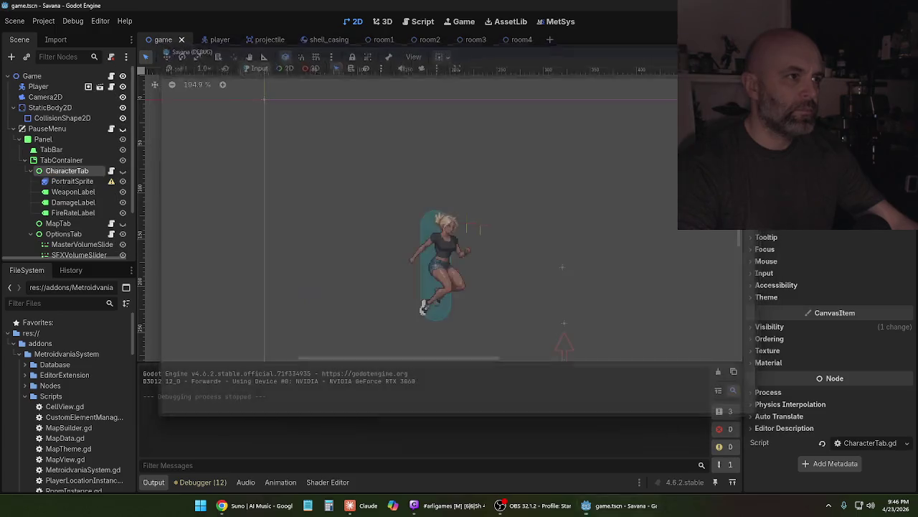
left_click(77, 203)
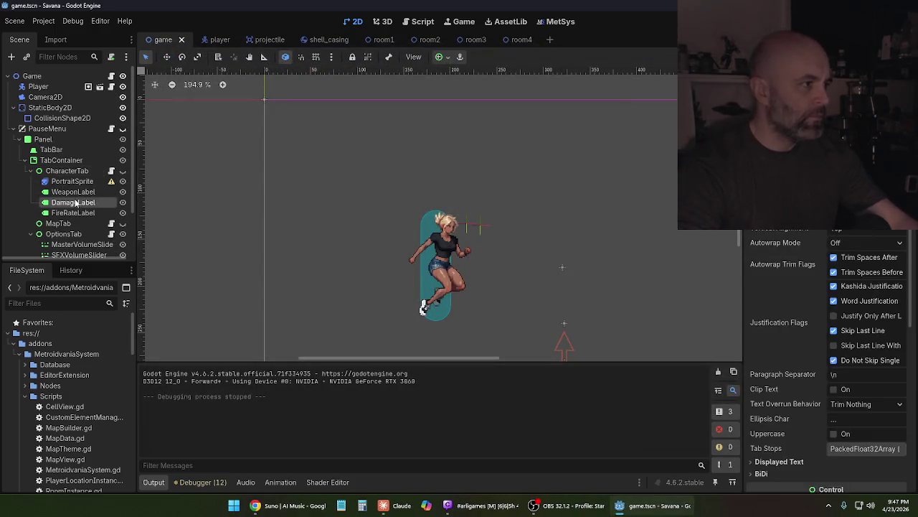
Make the PauseMenu visible in the scene and launch the game
left_click(59, 141)
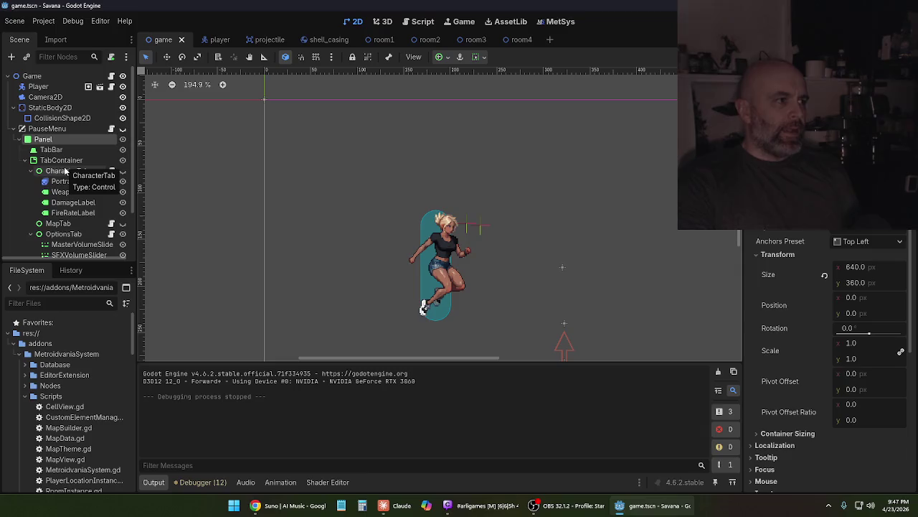
left_click(123, 130)
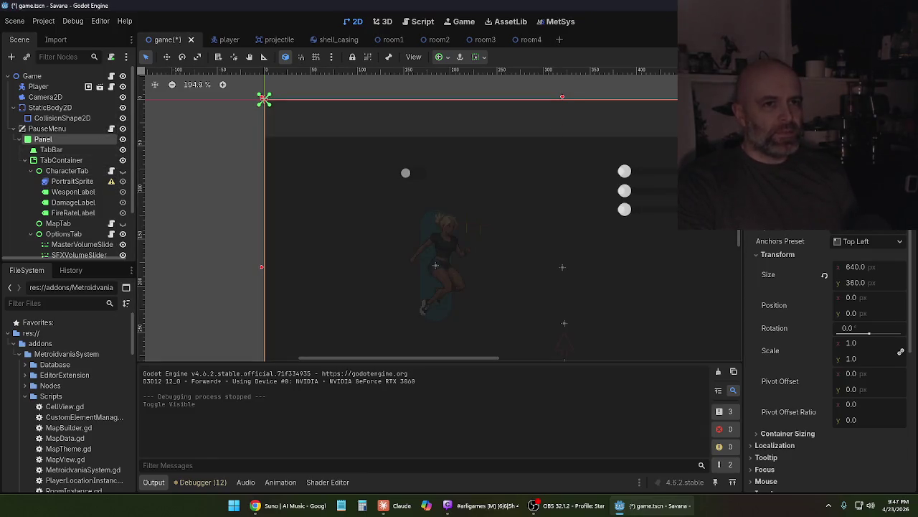
key("F5")
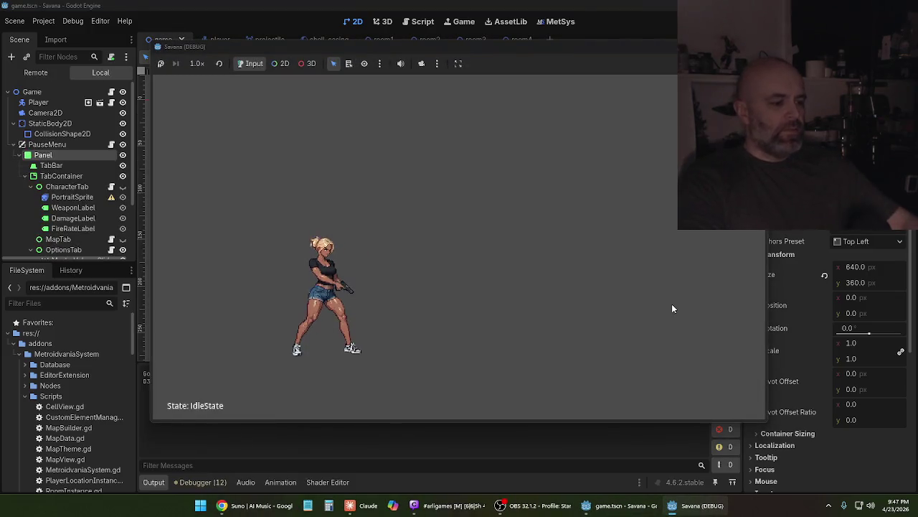
Open the pause menu, cycle its Character, Map and Options tabs, stop the game, and select OptionsTab
key("Escape")
key("Escape")
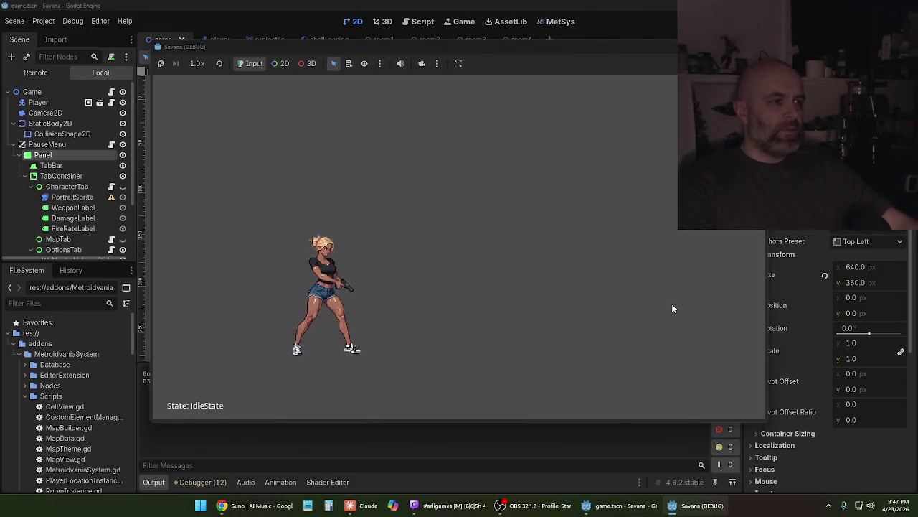
key("Escape")
key("Right")
key("Left")
key("Right")
key("Right")
key("Right")
key("Right")
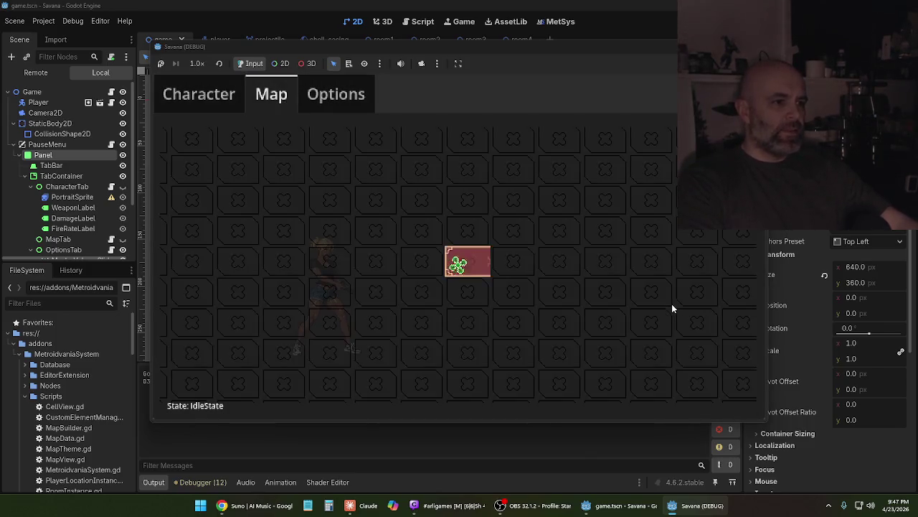
key("Right")
key("Left")
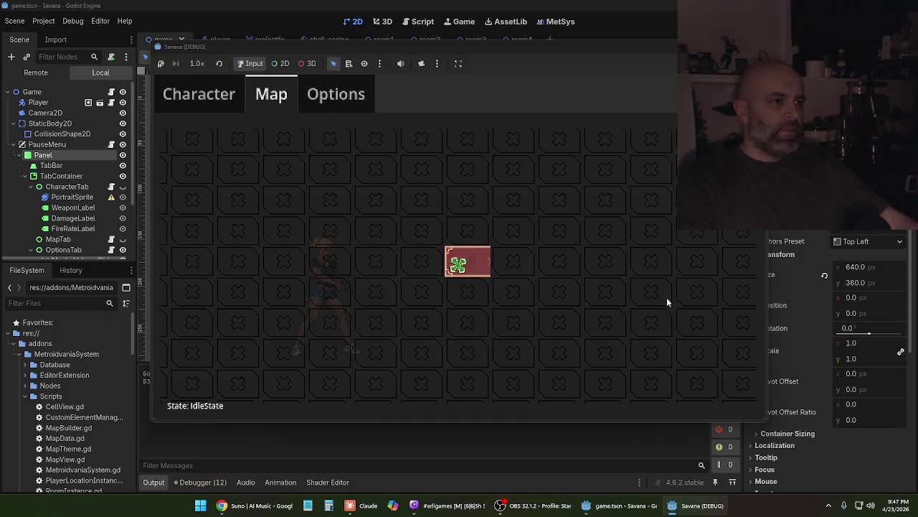
key("Left")
key("F8")
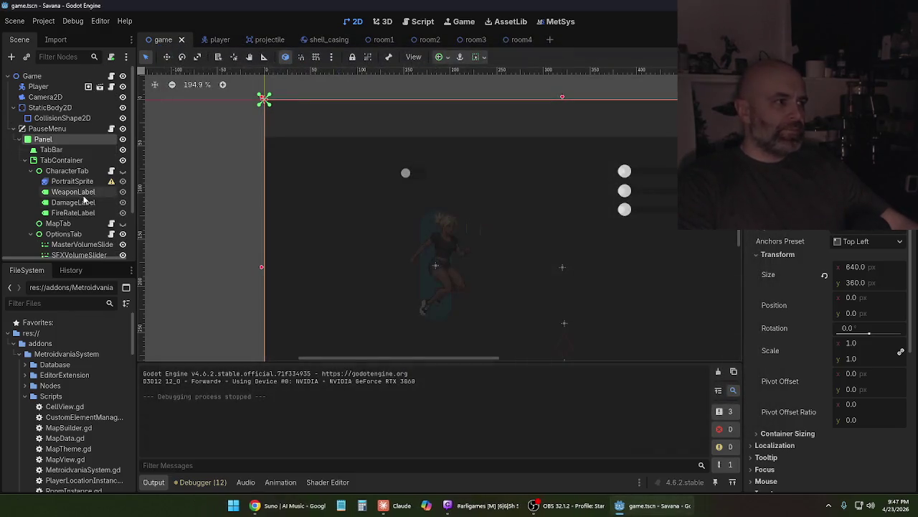
scroll(77, 192, "down", 3)
left_click(73, 183)
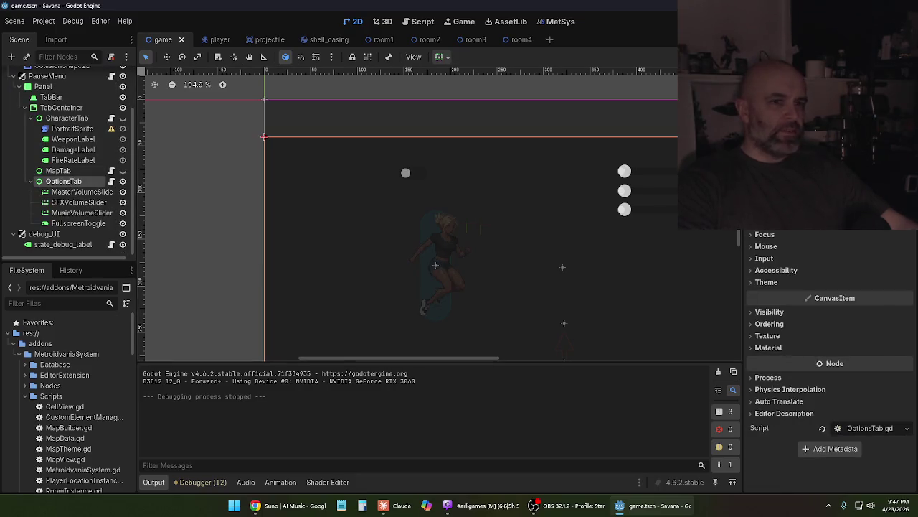
Assign MasterVolumeSlider, SFXVolumeSlider, MusicVolumeSlider and FullscreenToggle to OptionsTab's script fields
left_click(833, 144)
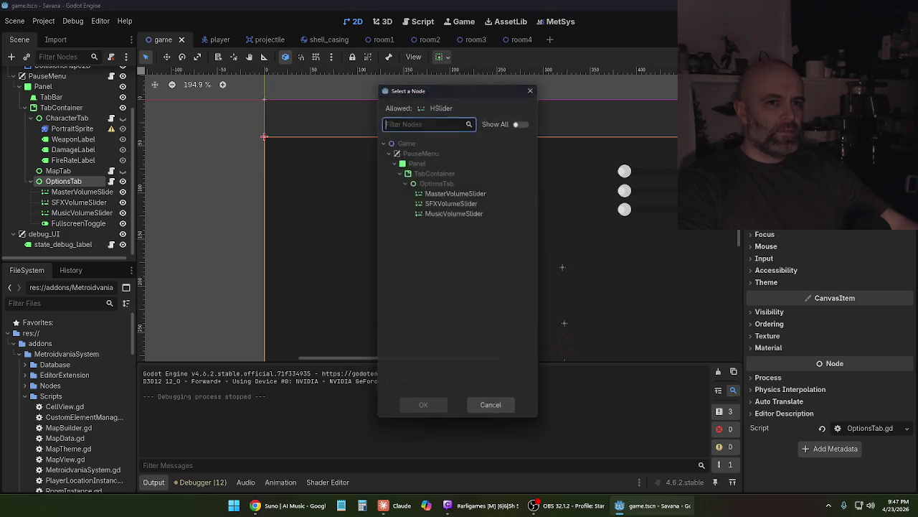
left_click(435, 192)
left_click(427, 411)
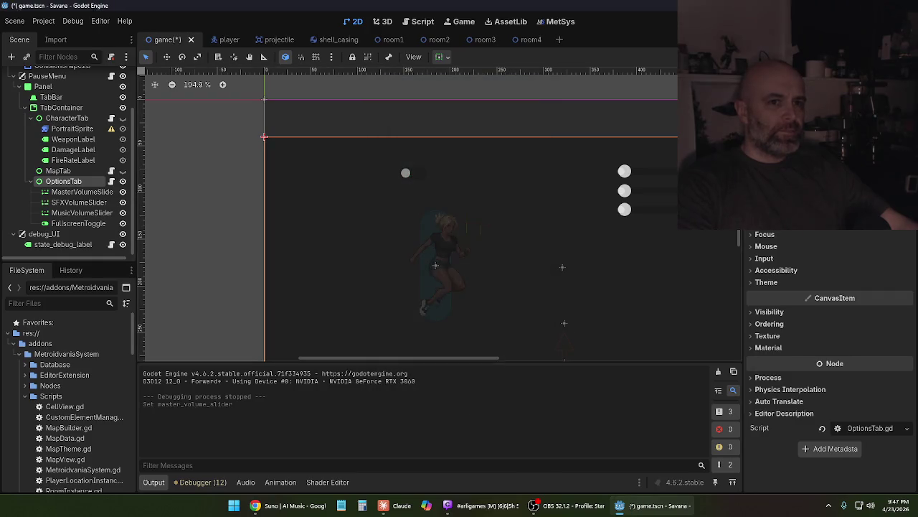
left_click(832, 160)
left_click(435, 202)
left_click(422, 411)
left_click(832, 159)
left_click(506, 211)
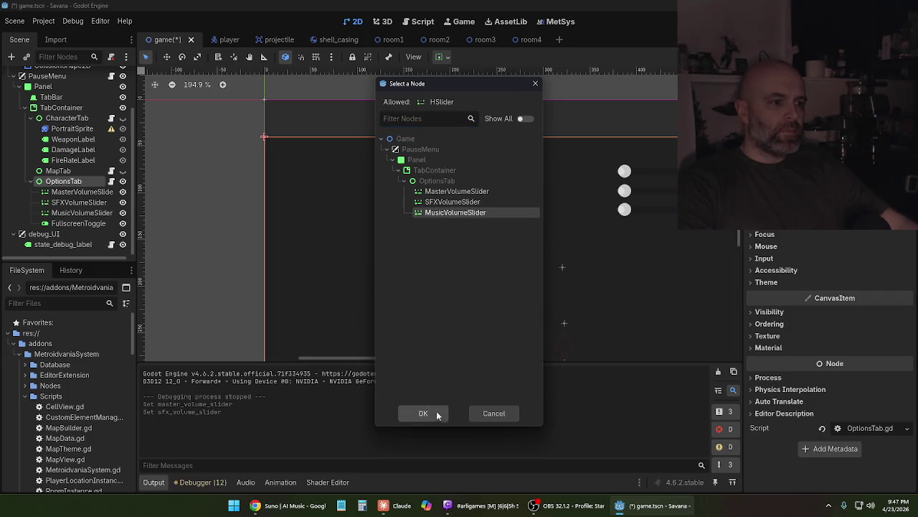
left_click(422, 411)
left_click(832, 159)
left_click(459, 192)
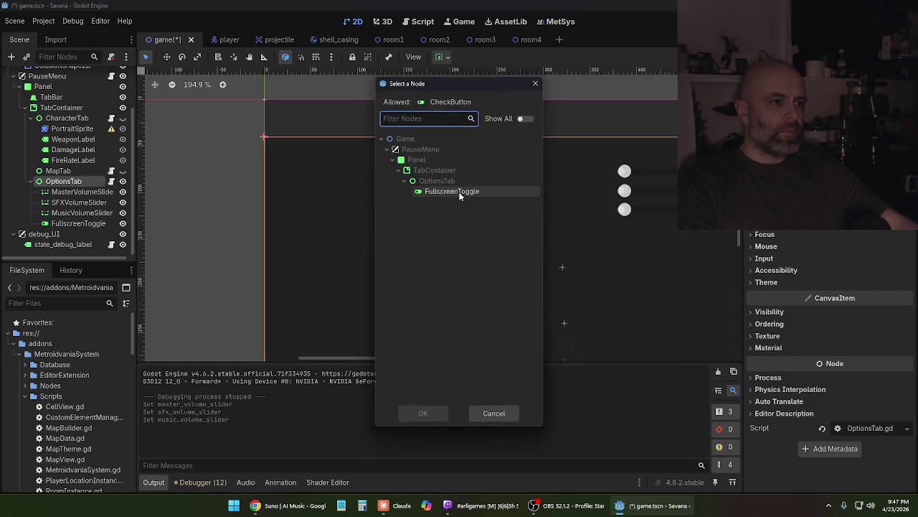
left_click(425, 405)
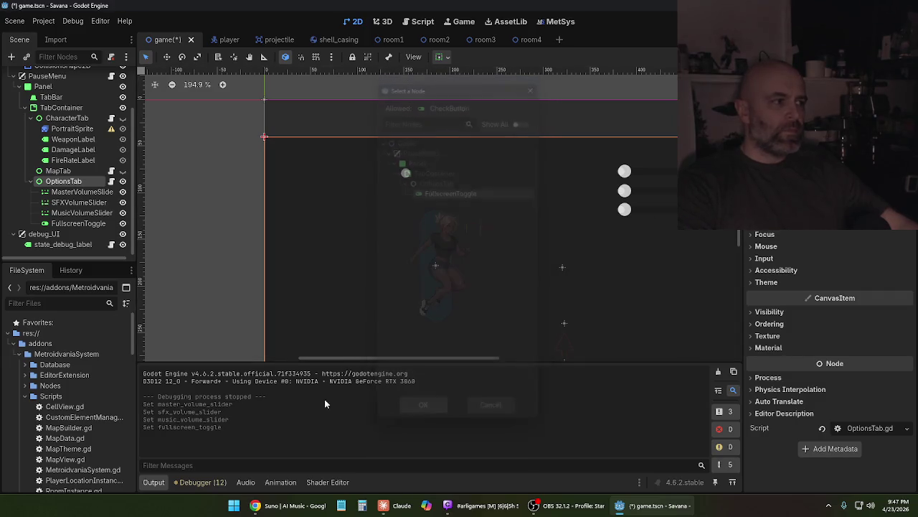
Select CharacterTab and set its portrait sprite field to PortraitSprite
left_click(72, 172)
left_click(66, 117)
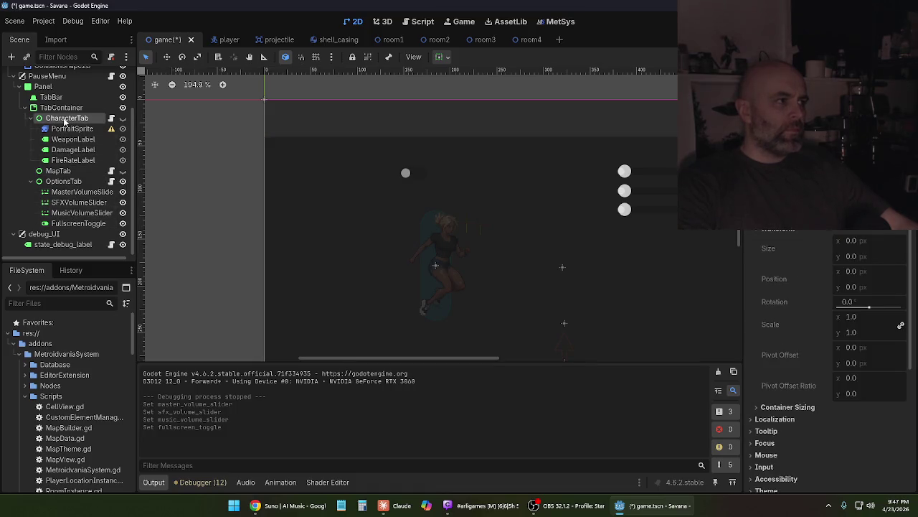
left_click(832, 159)
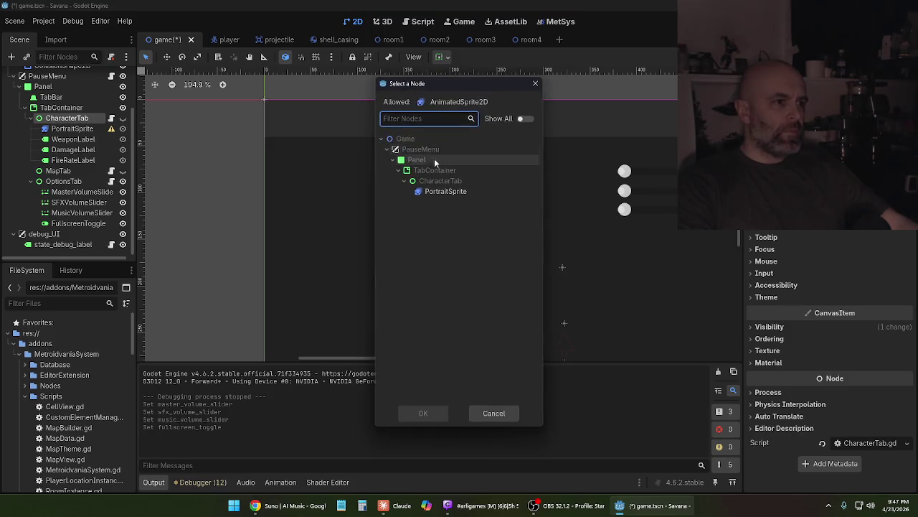
left_click(422, 194)
left_click(429, 412)
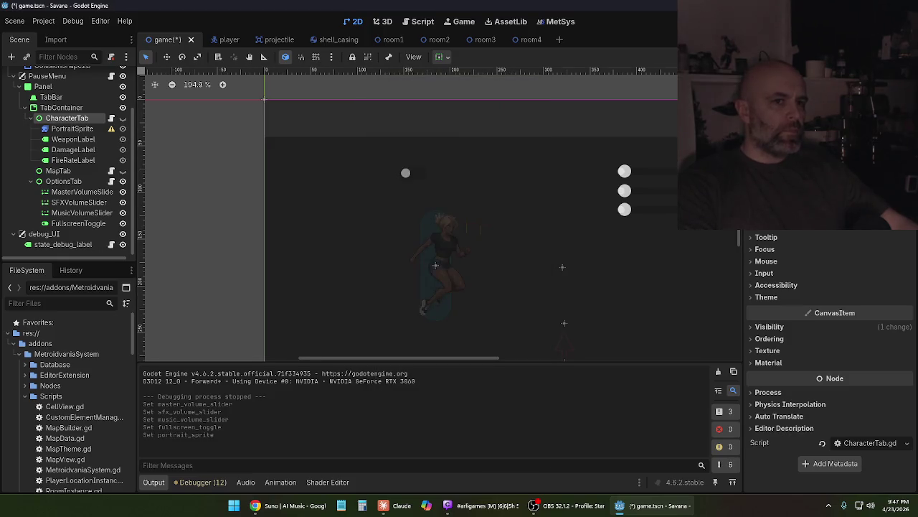
Assign WeaponLabel, DamageLabel and FireRateLabel to CharacterTab's three label fields
left_click(832, 175)
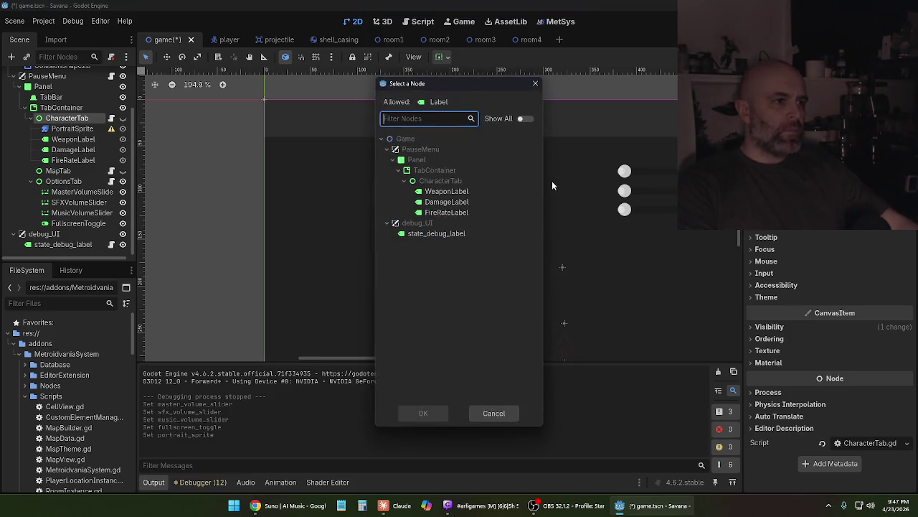
left_click(495, 411)
left_click(832, 175)
left_click(535, 84)
left_click(832, 176)
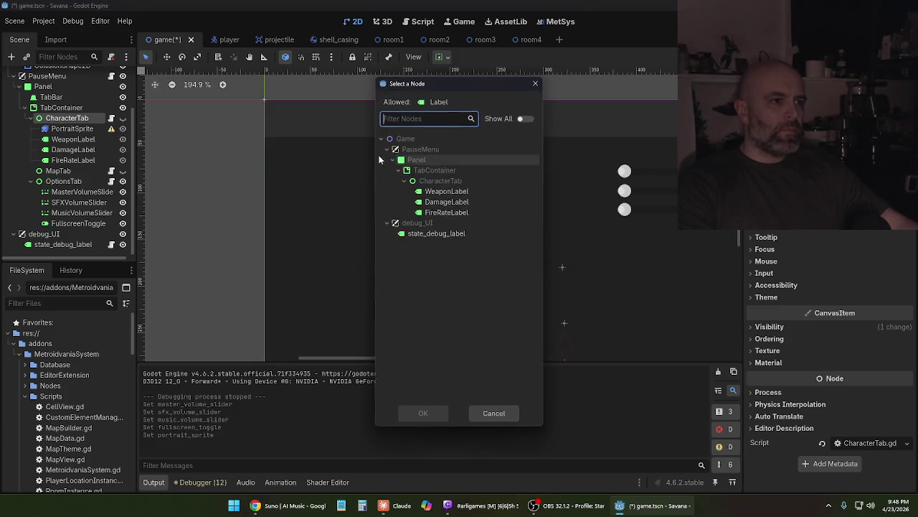
left_click(446, 191)
left_click(423, 413)
left_click(833, 175)
left_click(447, 202)
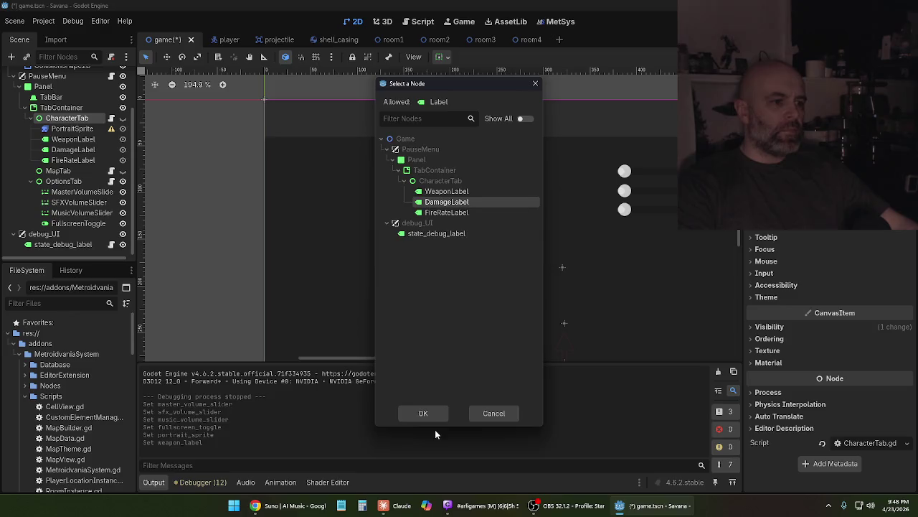
left_click(423, 413)
left_click(833, 175)
left_click(446, 212)
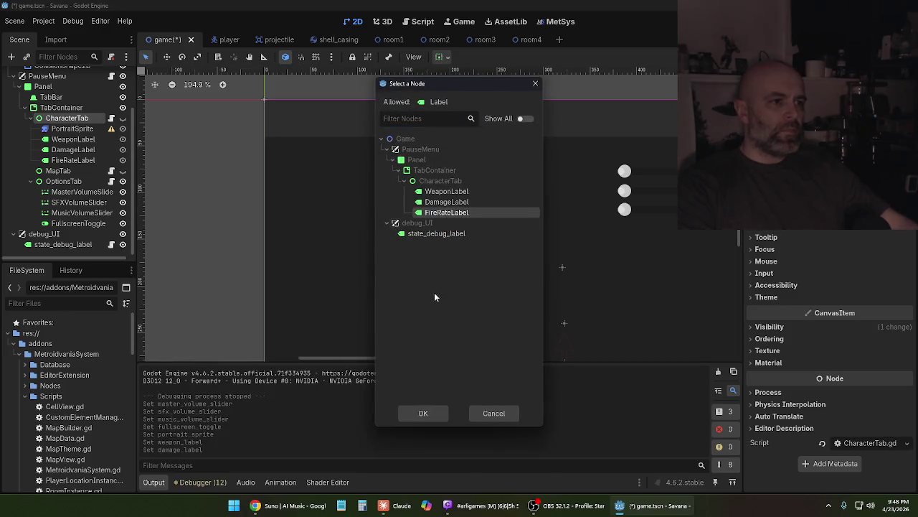
left_click(423, 413)
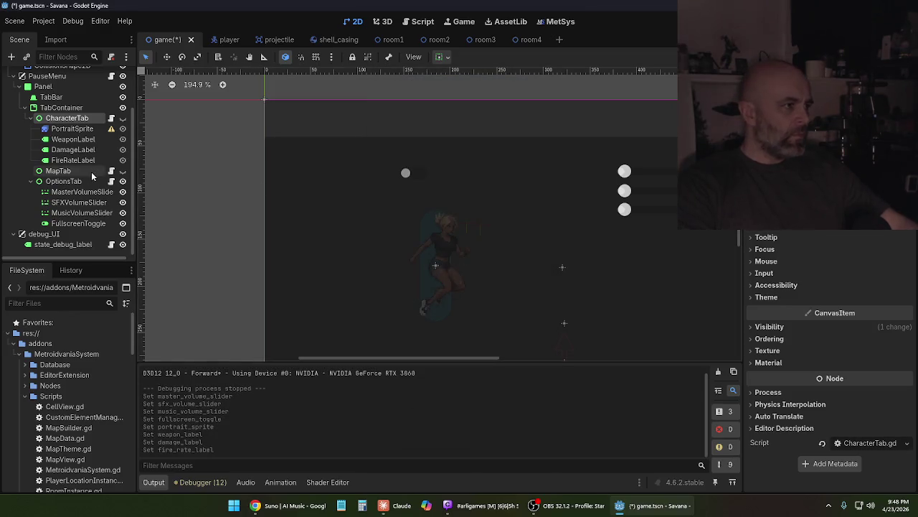
Step through TabContainer, TabBar and Panel to PauseMenu, showing PauseMenu.gd in the Inspector
left_click(69, 109)
scroll(66, 128, "up", 3)
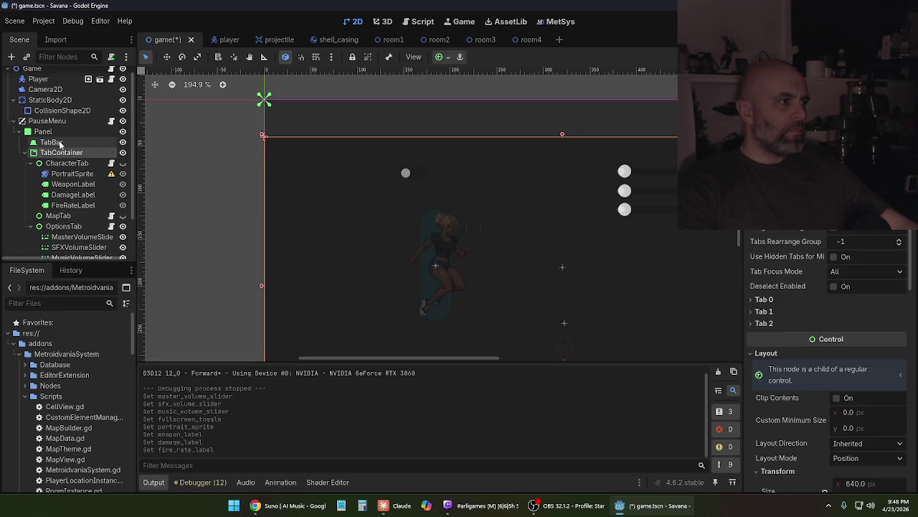
left_click(58, 143)
left_click(55, 132)
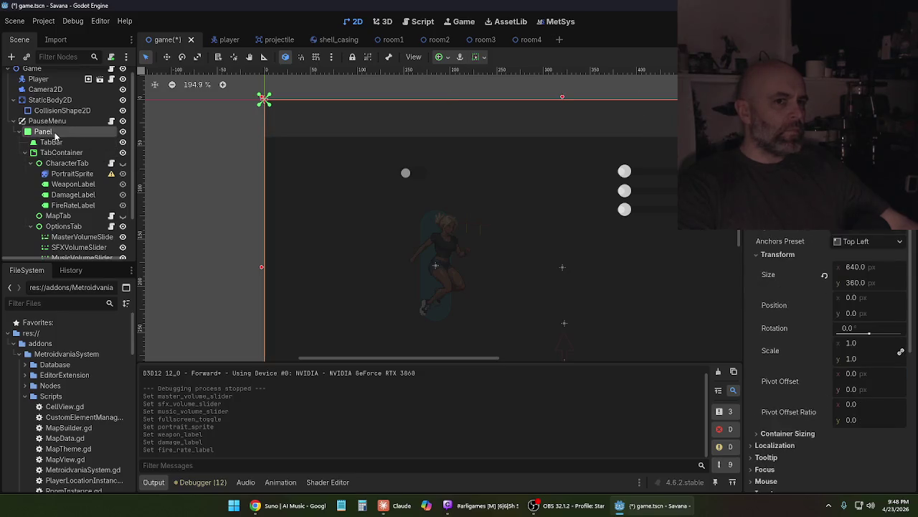
left_click(57, 122)
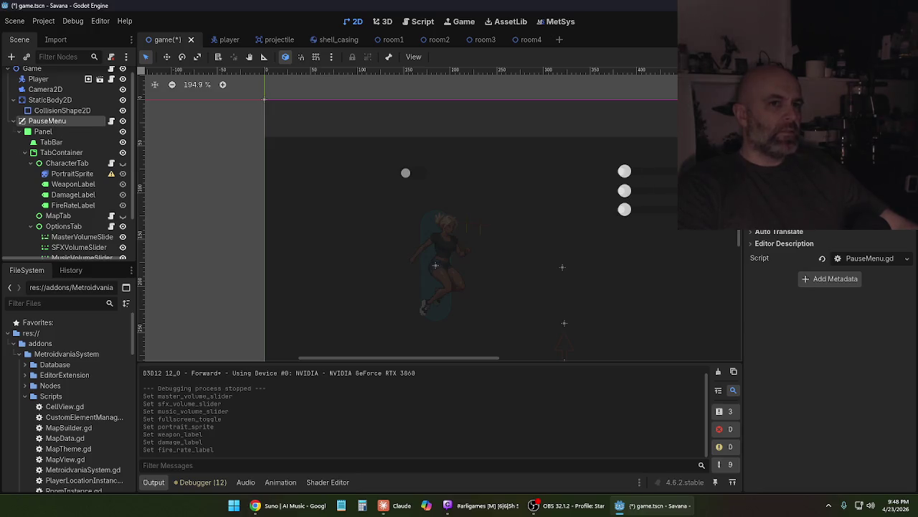
Run the game and cycle the pause menu through Map, Options and back to Character
key("F5")
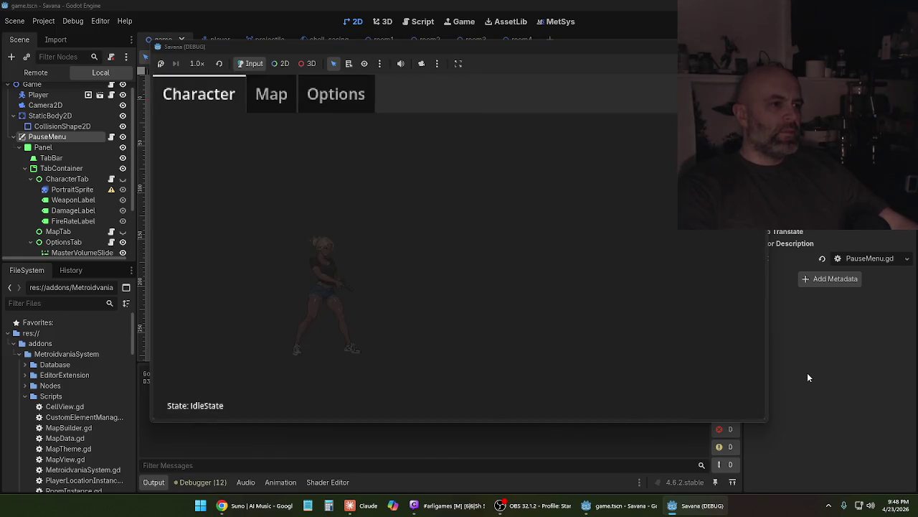
key("Right")
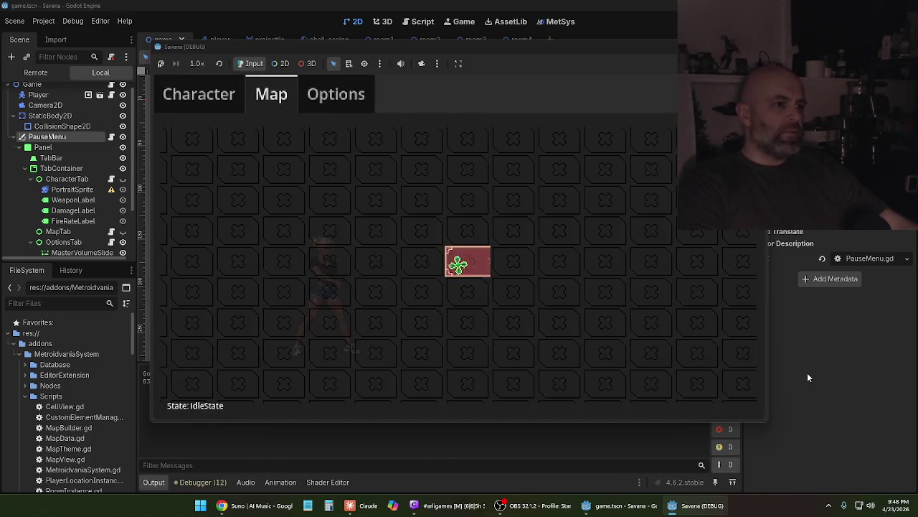
key("Right")
key("Left")
key("Left")
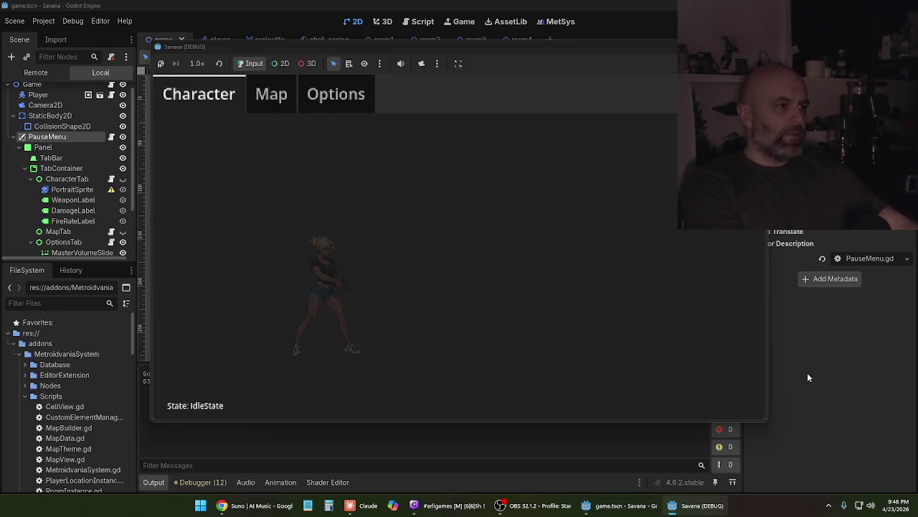
key("Escape")
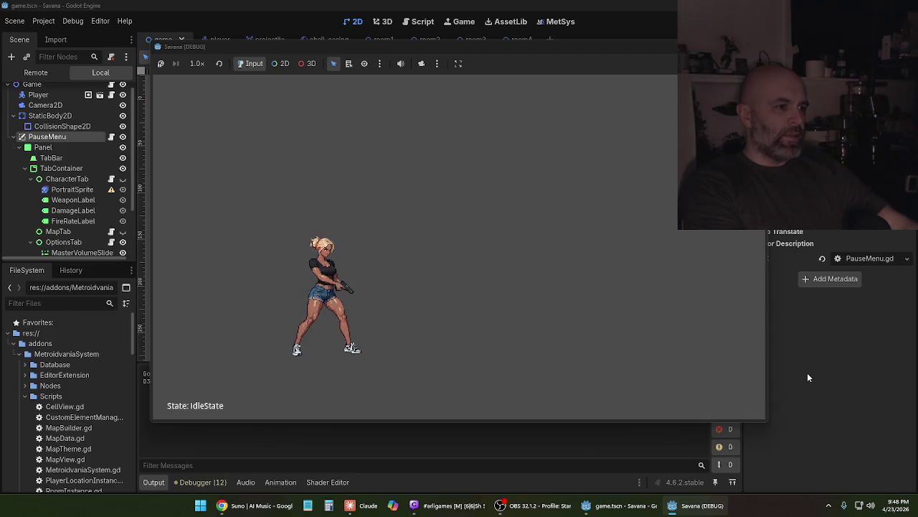
Walk right into new rooms, checking the Map tab updates with M, then quit the game
key("m")
key("Escape")
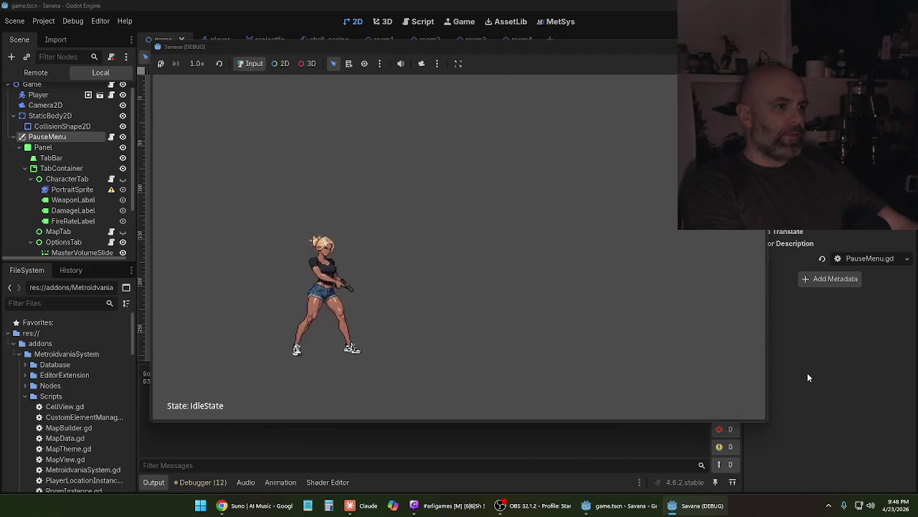
key("d")
key("d")
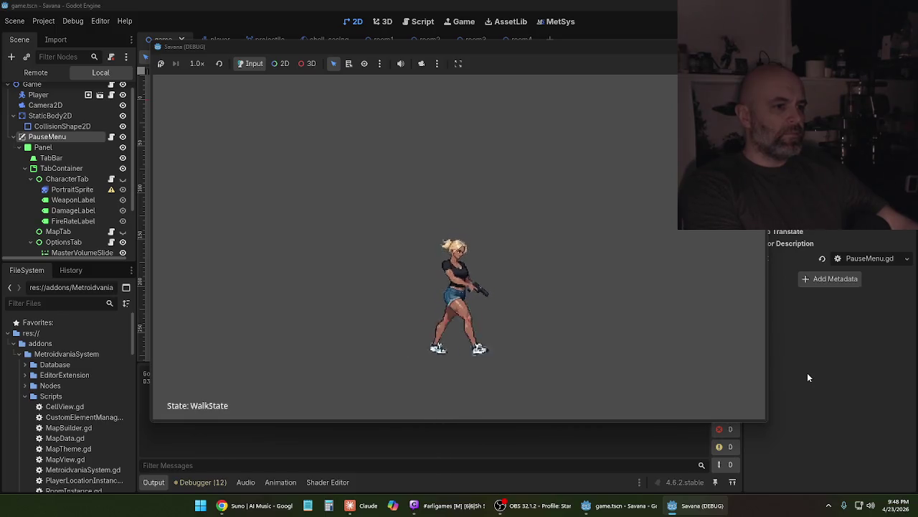
key("m")
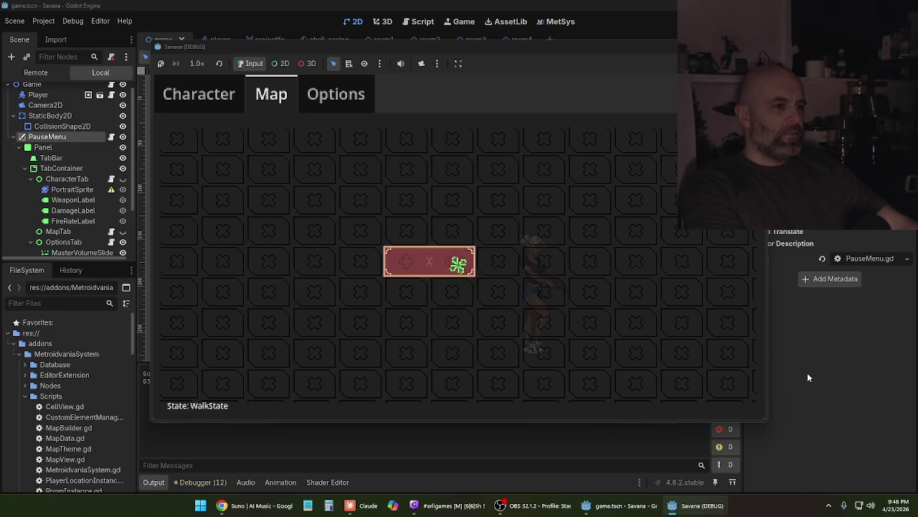
key("m")
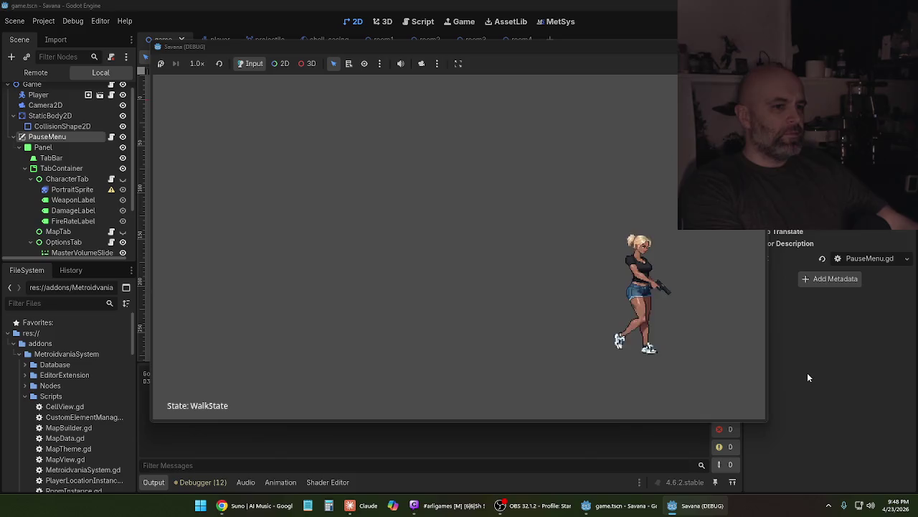
key("m")
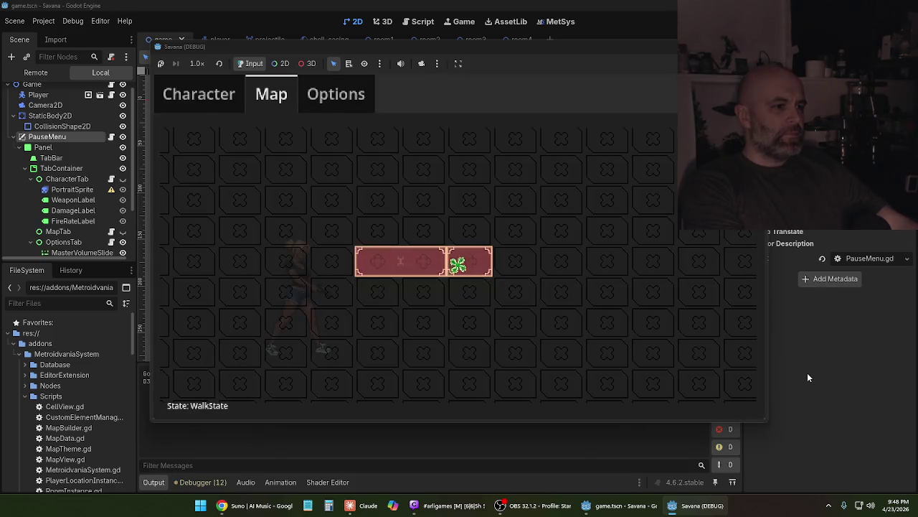
key("m")
key("m")
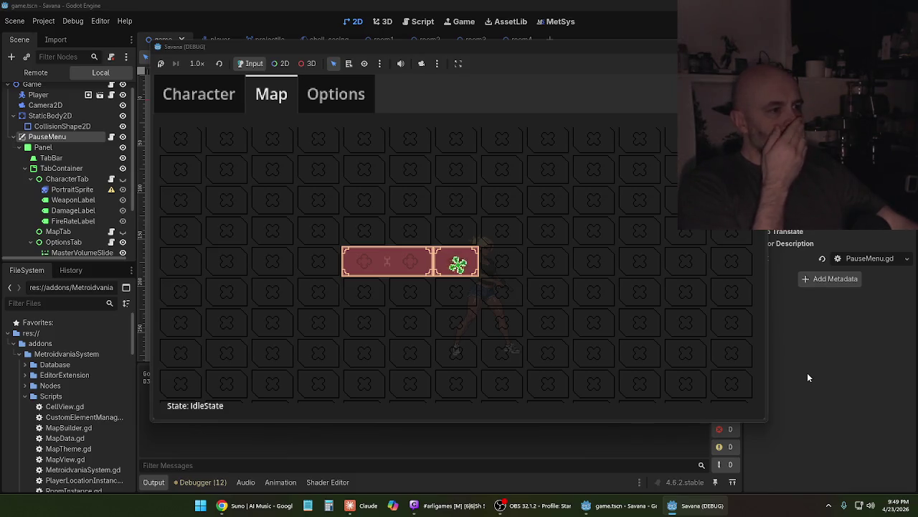
key("Escape")
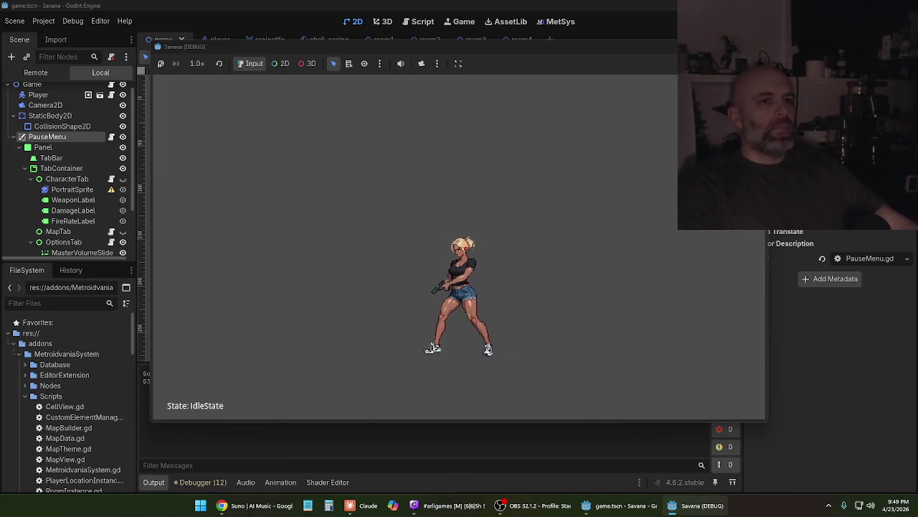
key("alt+F4")
scroll(96, 127, "up", 1)
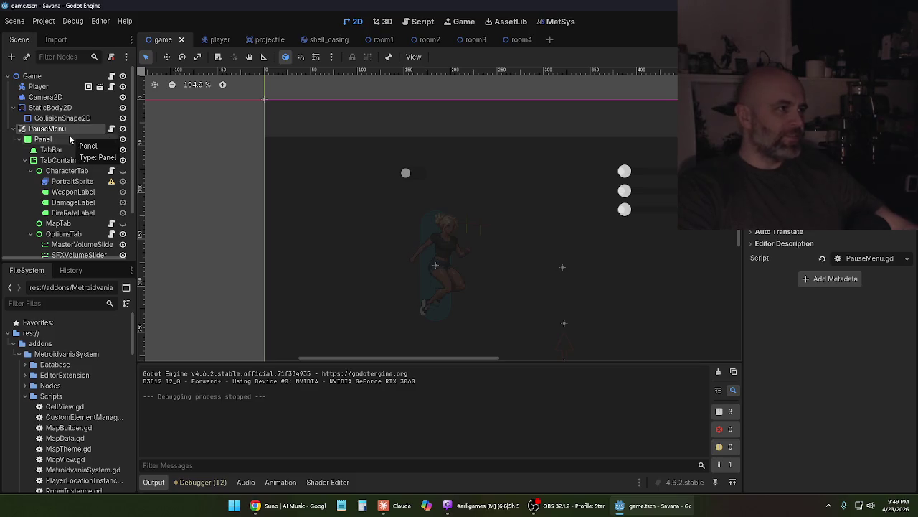
Open the Scene menu listing its save, close-scene and quit commands
left_click(15, 20)
left_click(29, 96)
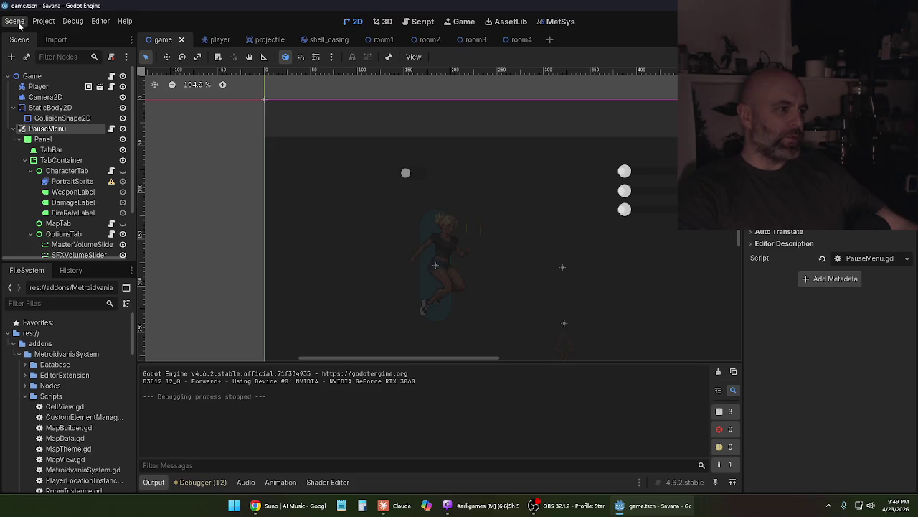
left_click(19, 26)
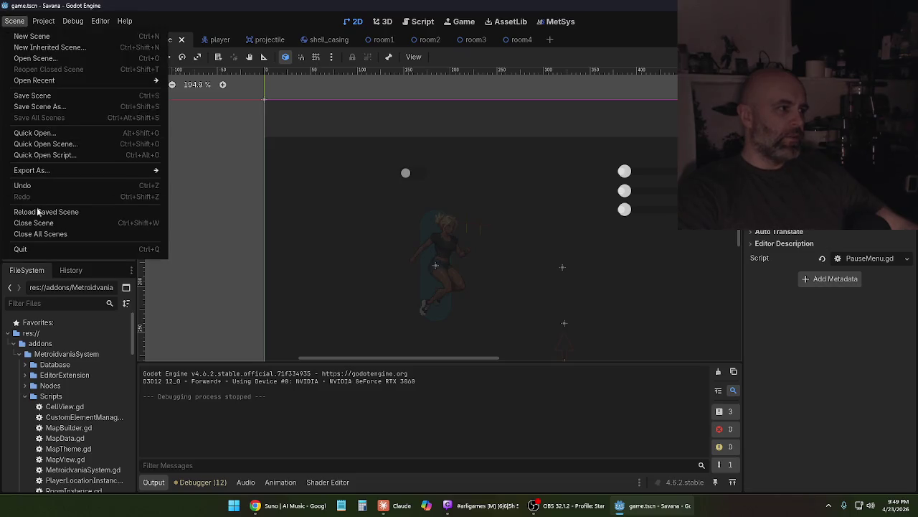
Quit Godot, open the Savana Project folder and copy the savana folder
left_click(42, 249)
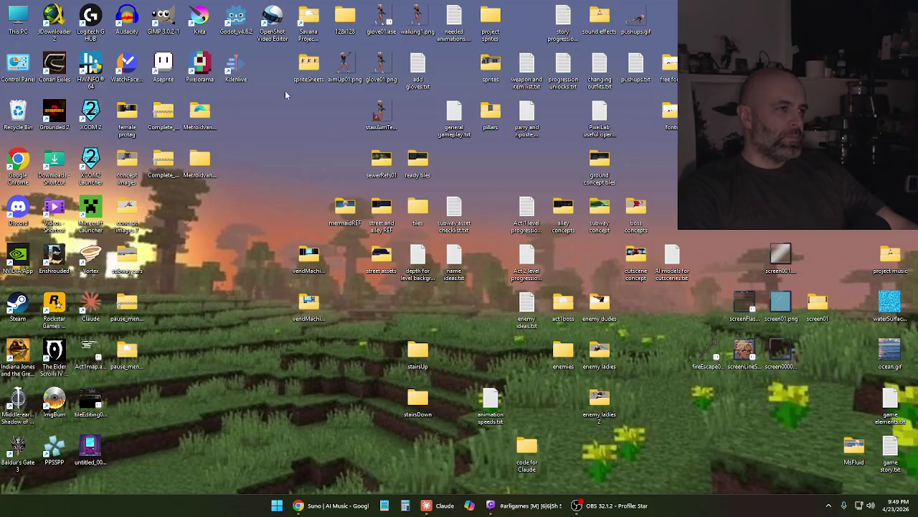
double_click(310, 19)
left_click(123, 96)
right_click(123, 96)
left_click(172, 109)
Paste savana into the backup folder, replacing the files already there
left_click(121, 84, "ctrl")
double_click(121, 84)
right_click(152, 164)
left_click(160, 168)
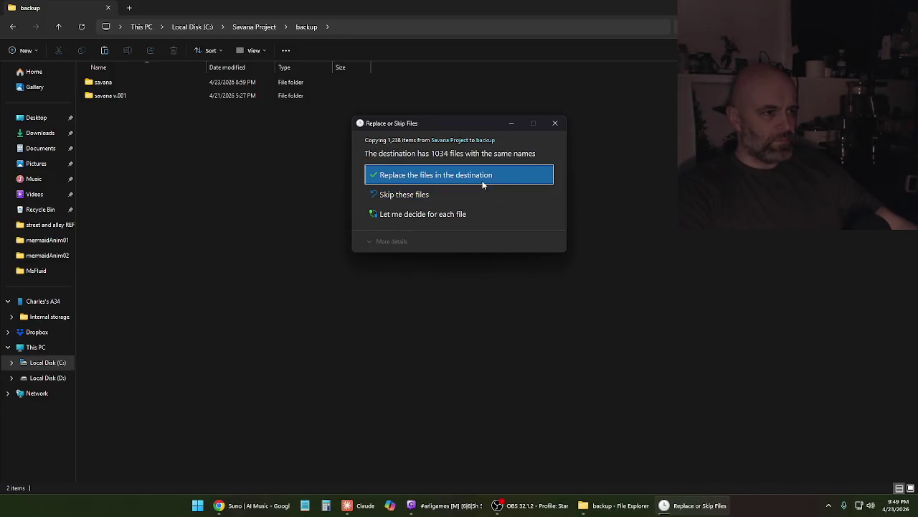
left_click(485, 179)
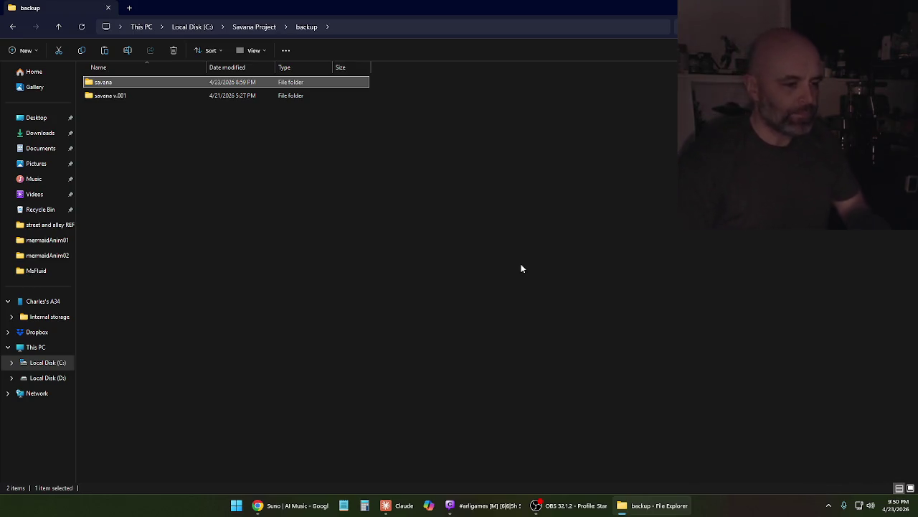
Ask Claude how to use custom sprites for the pause menu's tabs and menu screens
left_click(396, 505)
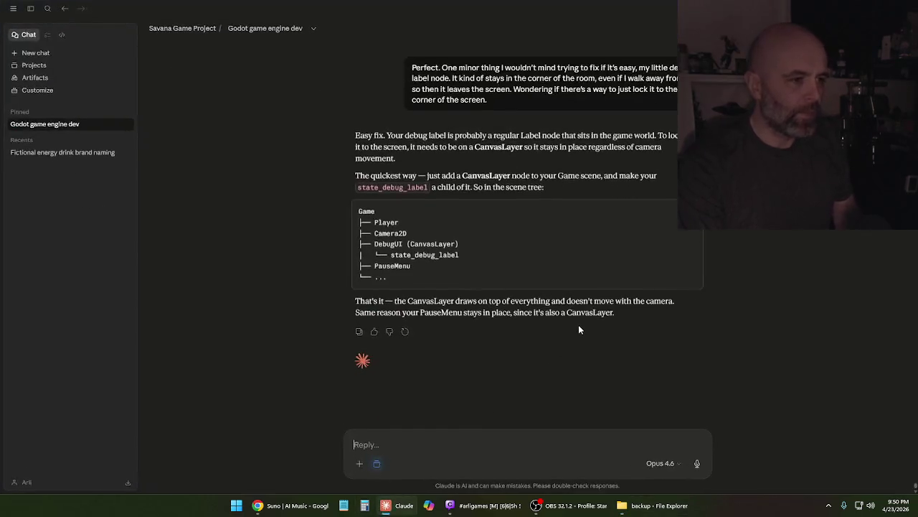
left_click(478, 446)
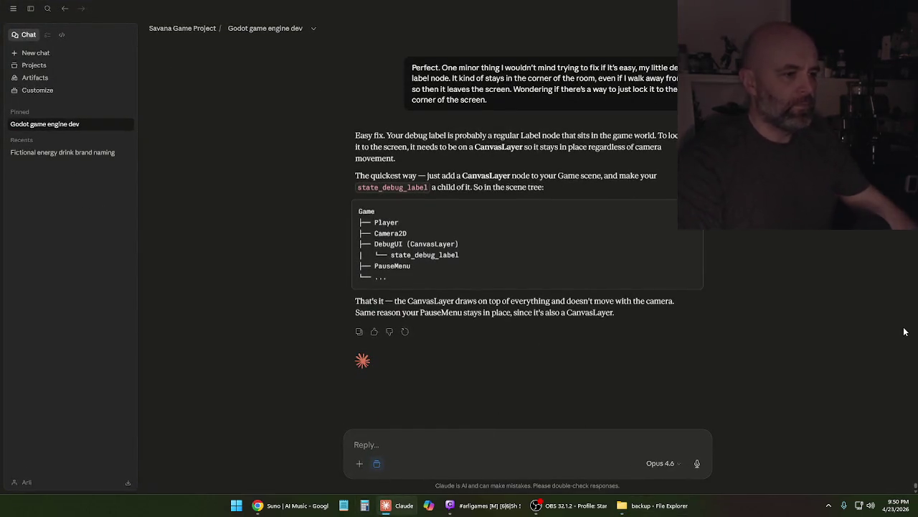
type("Nice, thanks.")
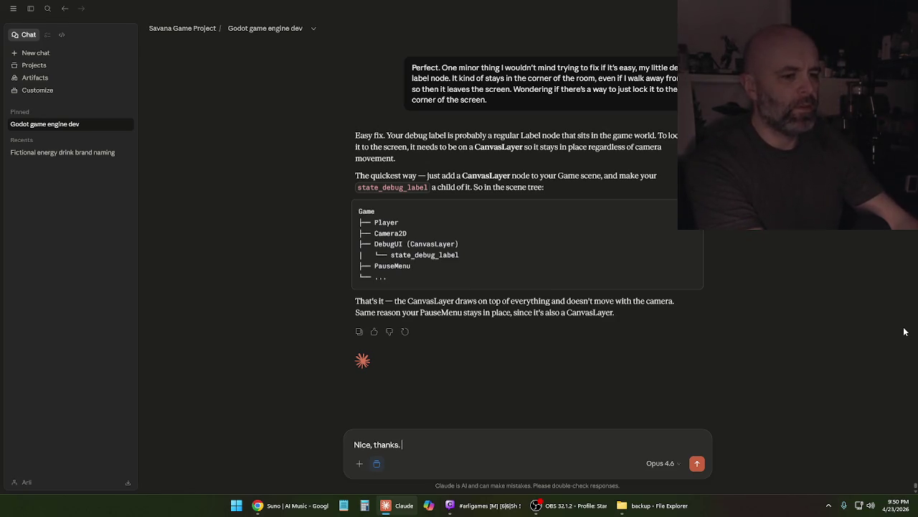
type("Q")
key("BackSpace")
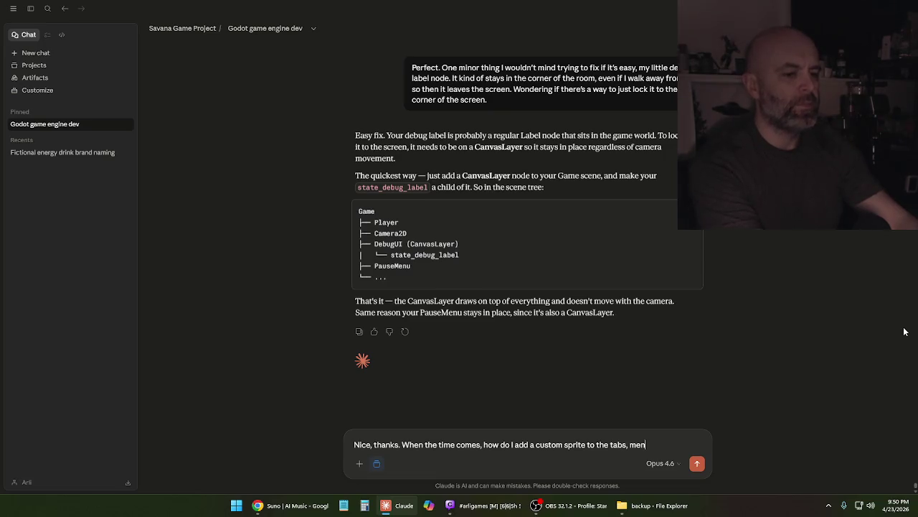
type("u screens, etc")
type("?")
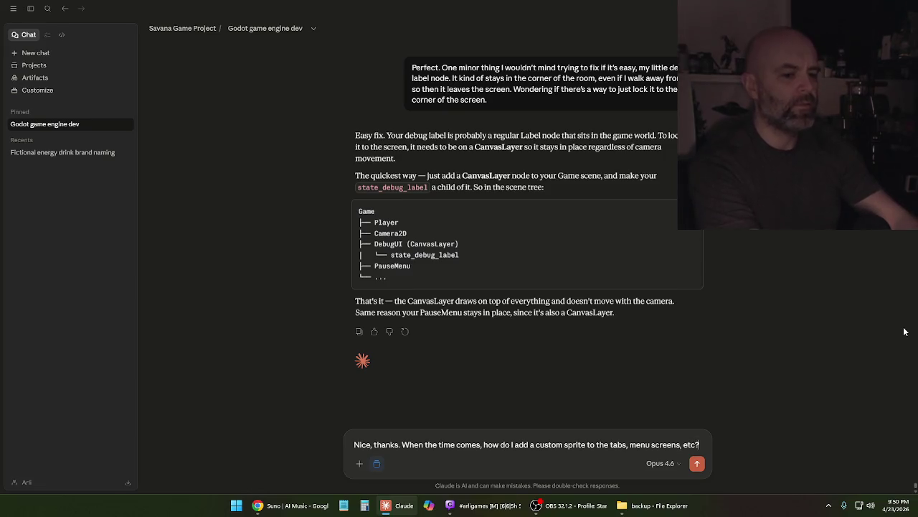
key("Return")
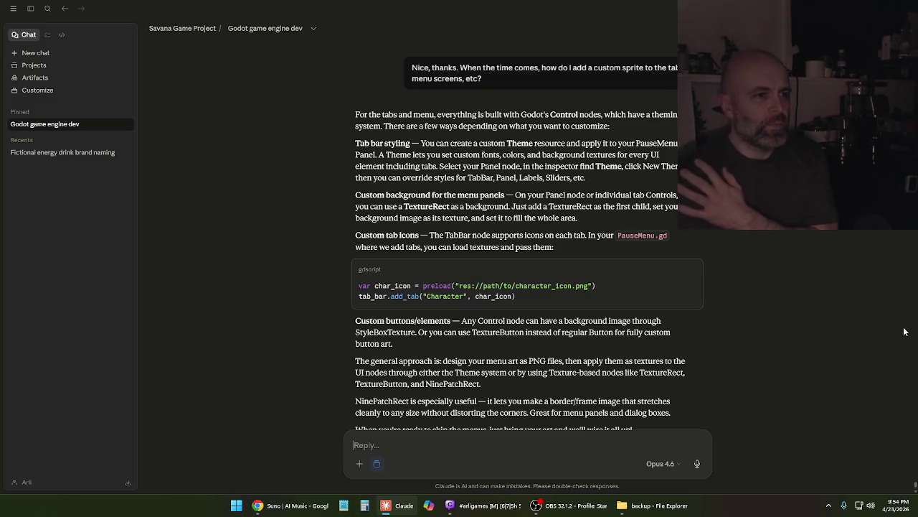
Close the backup folder window and reopen the Savana project in Godot
mouse_move(649, 506)
mouse_move(391, 509)
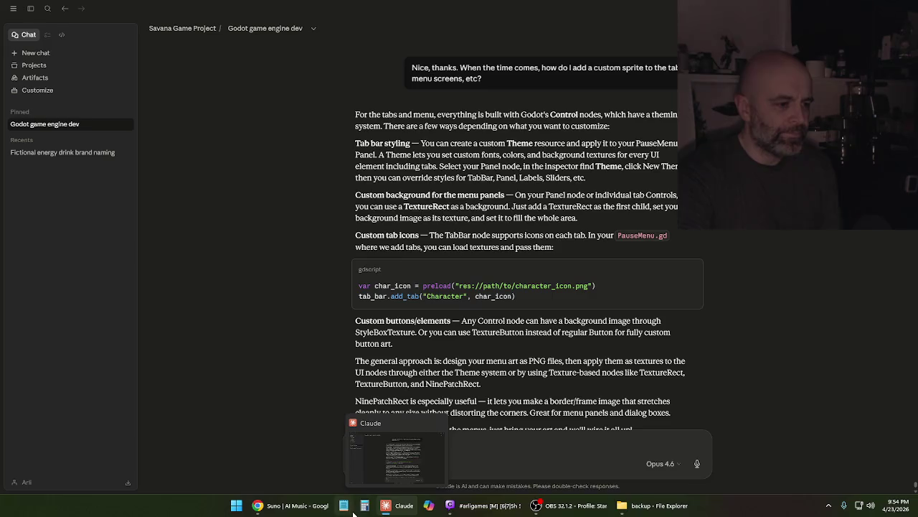
left_click(683, 511)
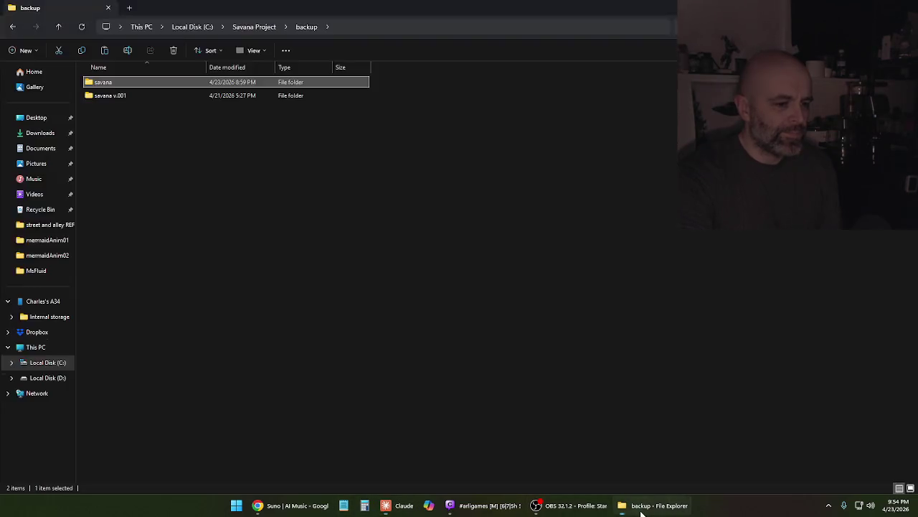
key("alt+F4")
key("super+d")
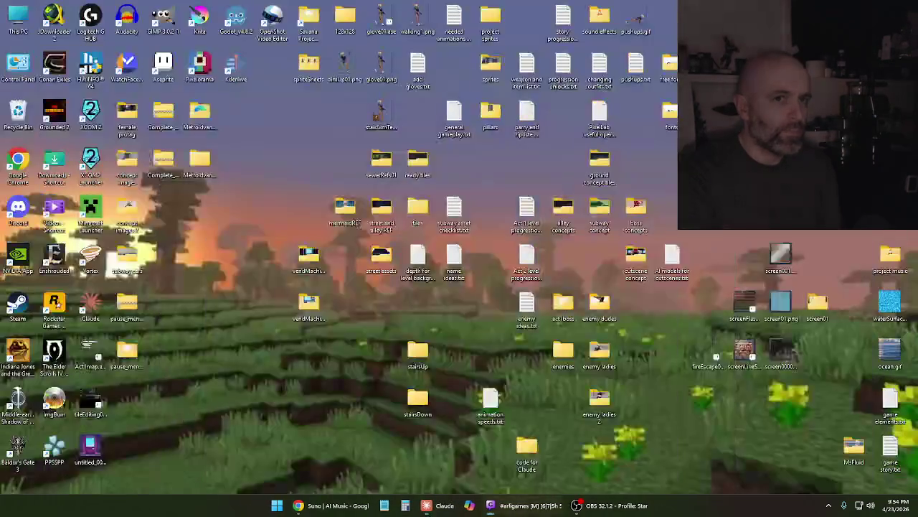
double_click(236, 19)
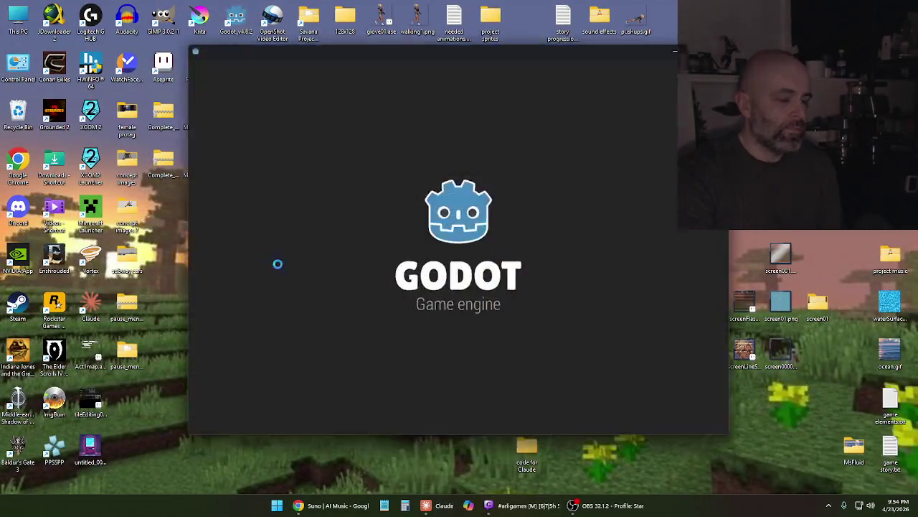
double_click(519, 126)
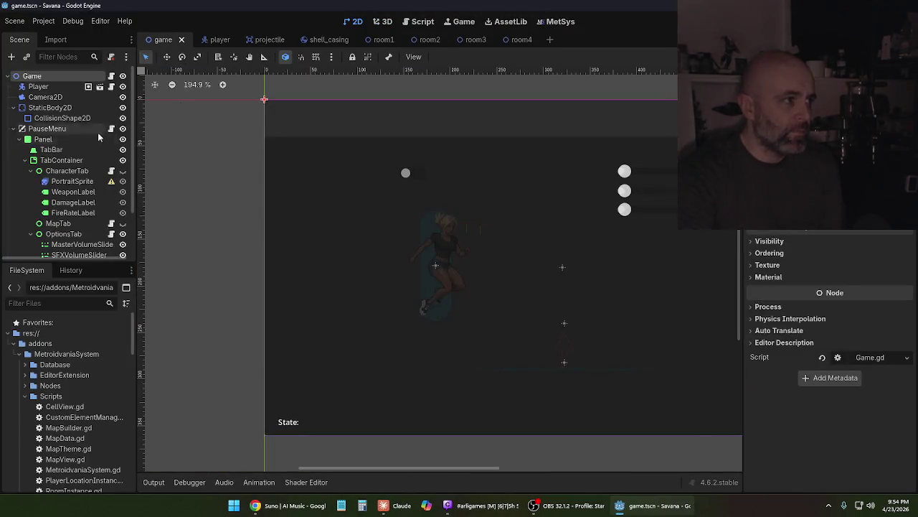
Assign a New Theme resource to the Panel node's Theme property
left_click(62, 141)
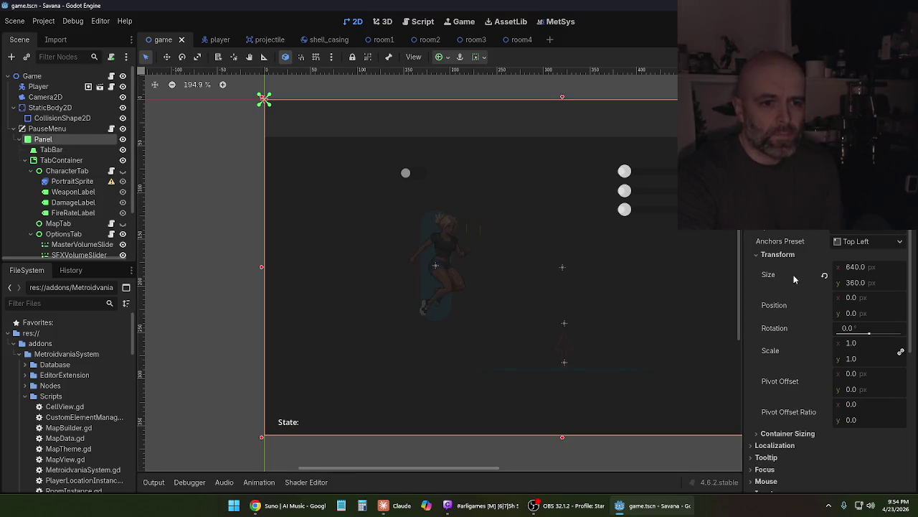
scroll(794, 281, "down", 5)
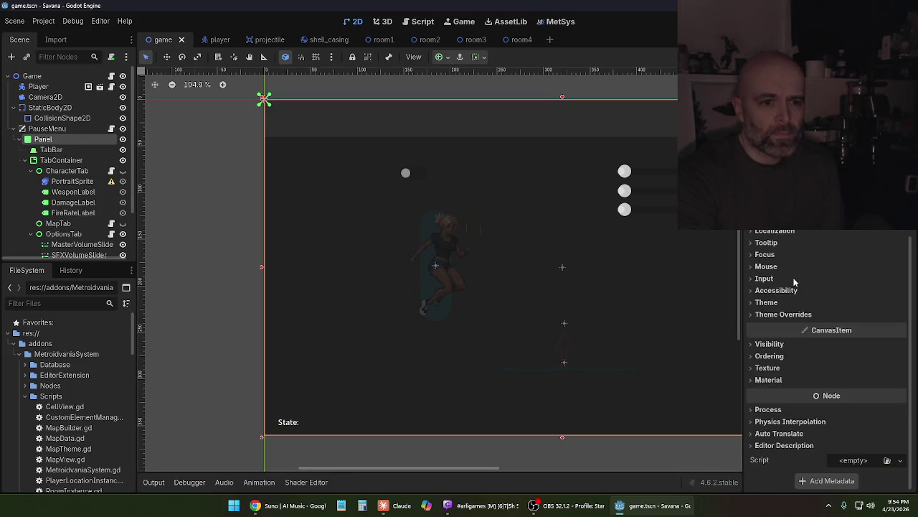
left_click(758, 302)
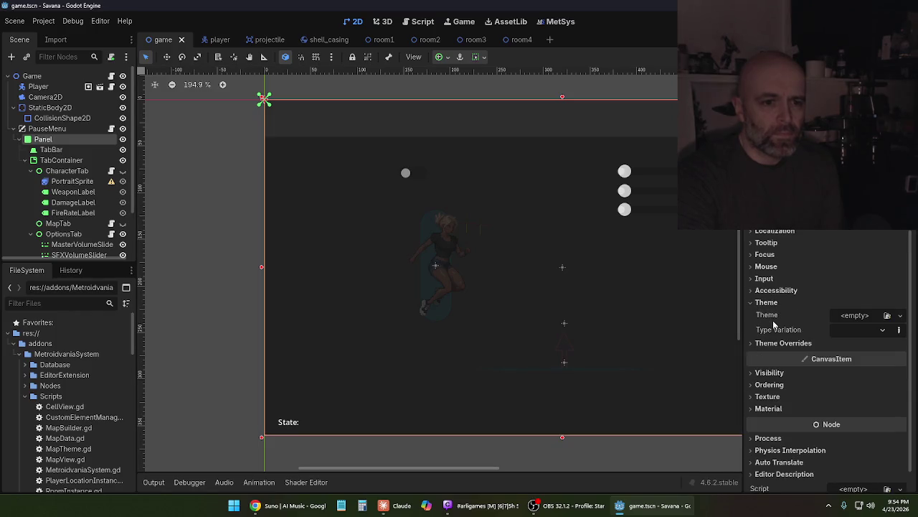
left_click(863, 317)
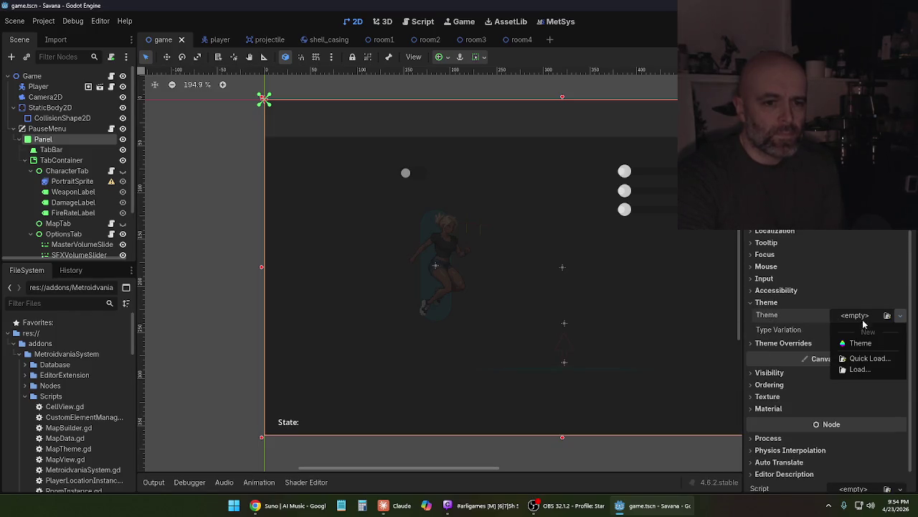
left_click(859, 343)
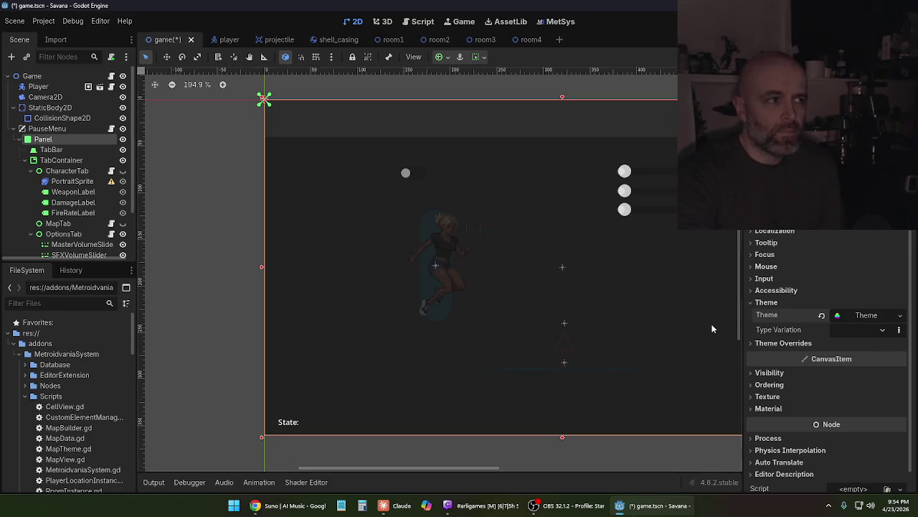
Run the game, cycle the pause menu's Character, Map and Options tabs, then stop with F8
key("F5")
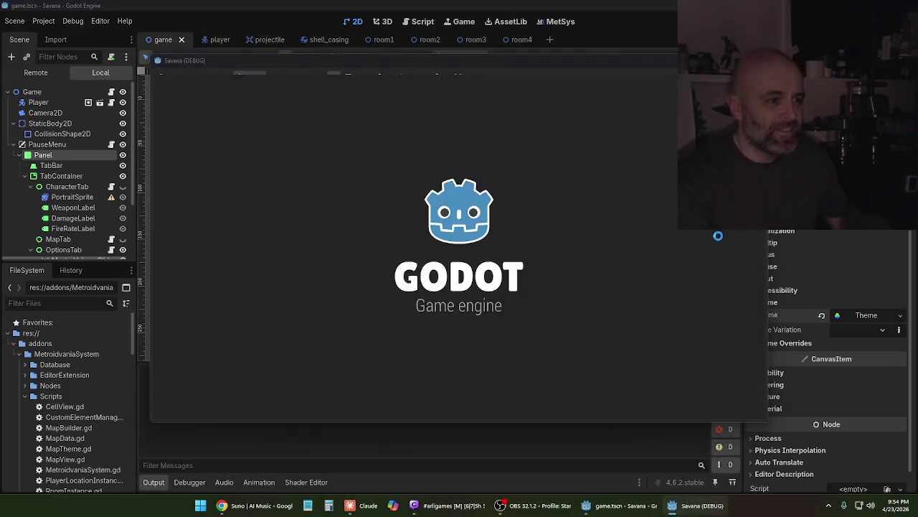
key("Escape")
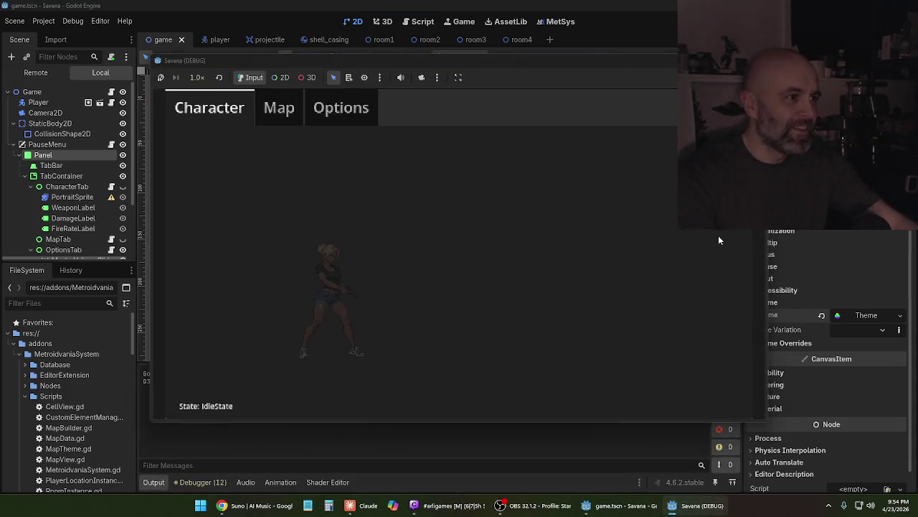
key("Right")
key("Left")
key("Right")
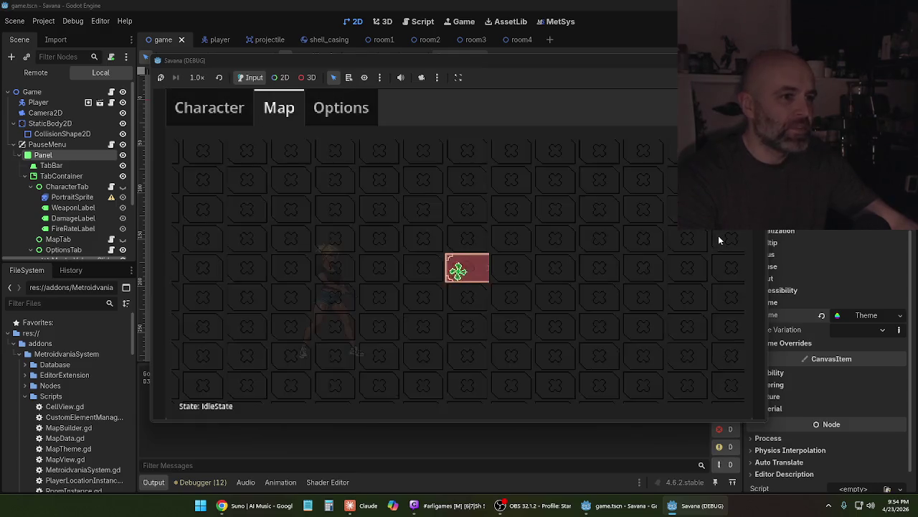
key("Right")
key("Left")
key("Left")
key("Left")
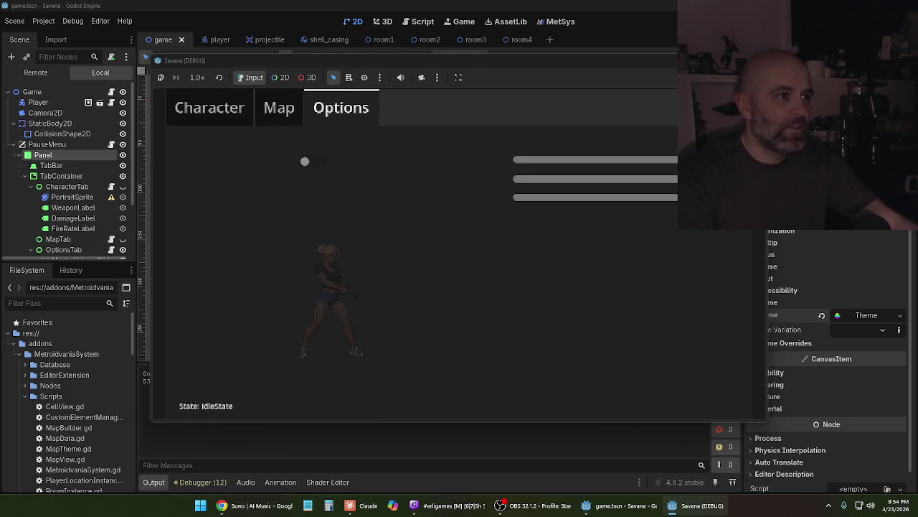
key("F8")
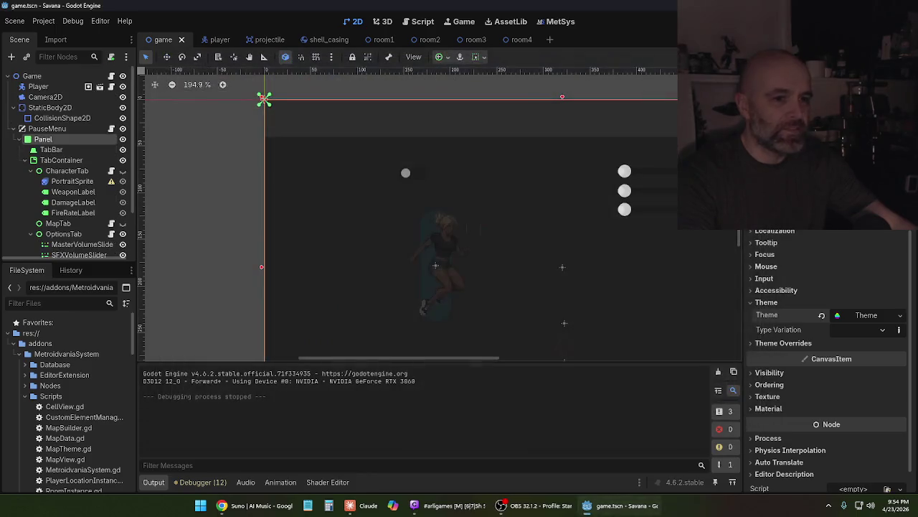
Revert the Panel's Theme to empty, close the theme dropdown unused, then return to Claude
left_click(822, 315)
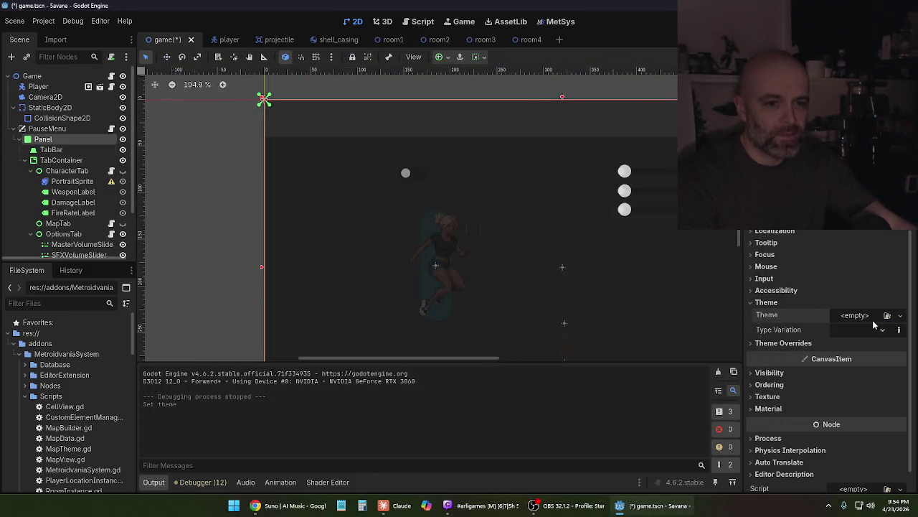
left_click(863, 320)
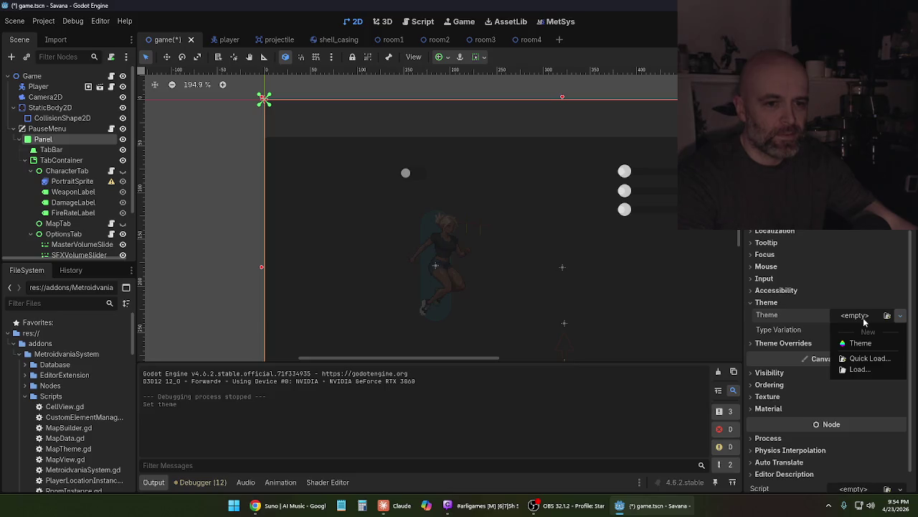
left_click(864, 320)
left_click(901, 320)
left_click(901, 321)
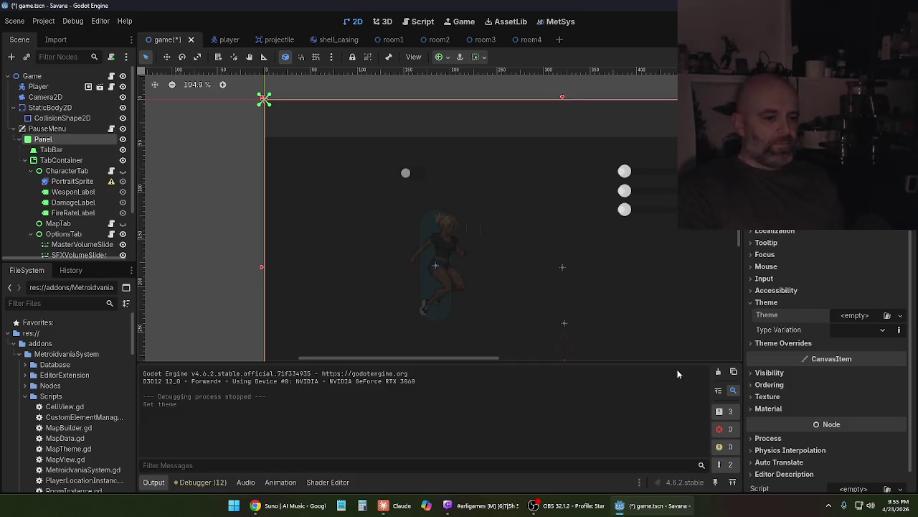
mouse_move(564, 505)
left_click(394, 505)
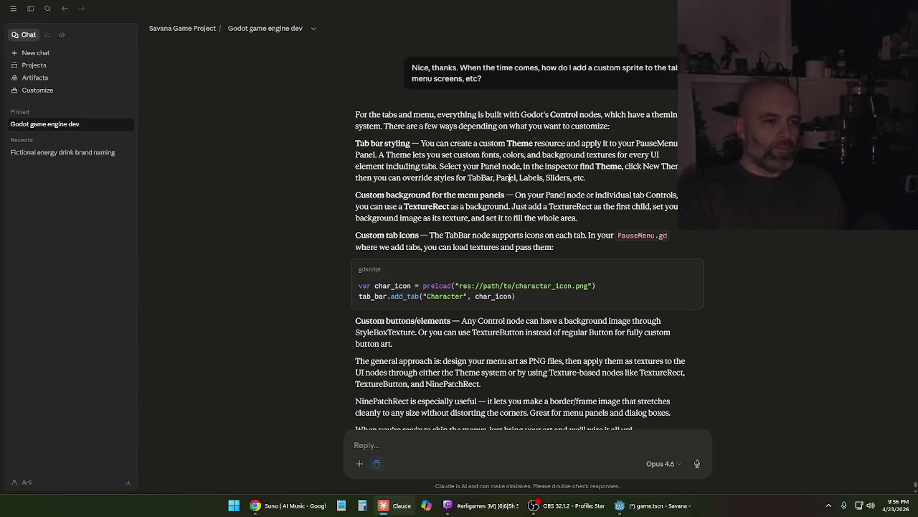
Scroll to the end of Claude's theming reply recommending NinePatchRect for panel borders
scroll(520, 258, "down", 3)
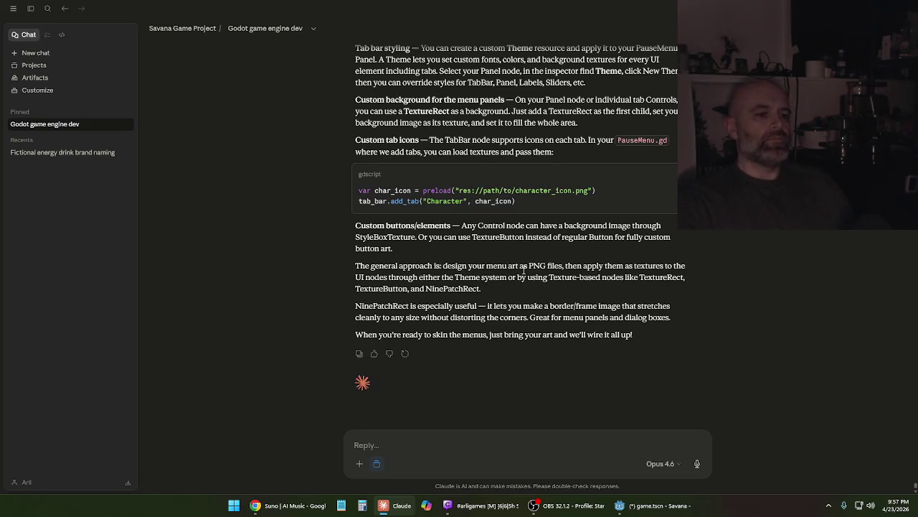
Tell Claude skinning can wait, offer the portrait setup, then begin describing the animated portrait
left_click(475, 444)
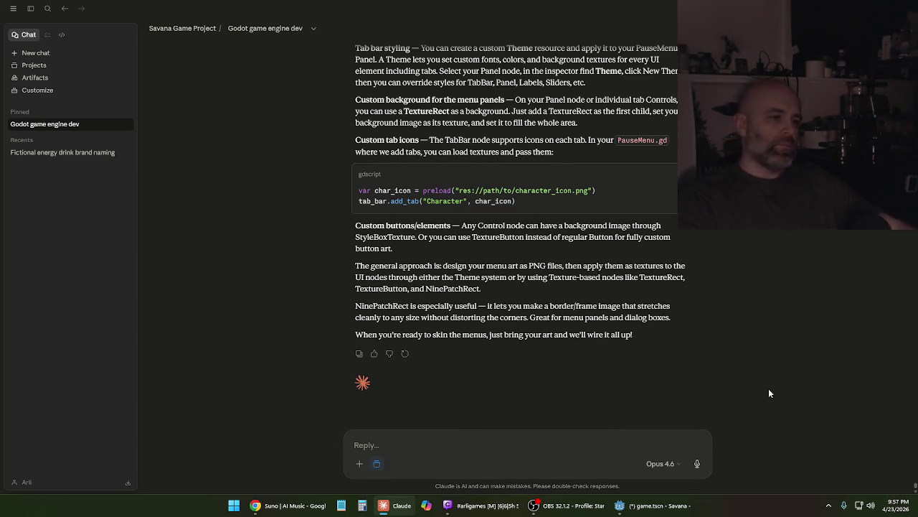
type("Oka")
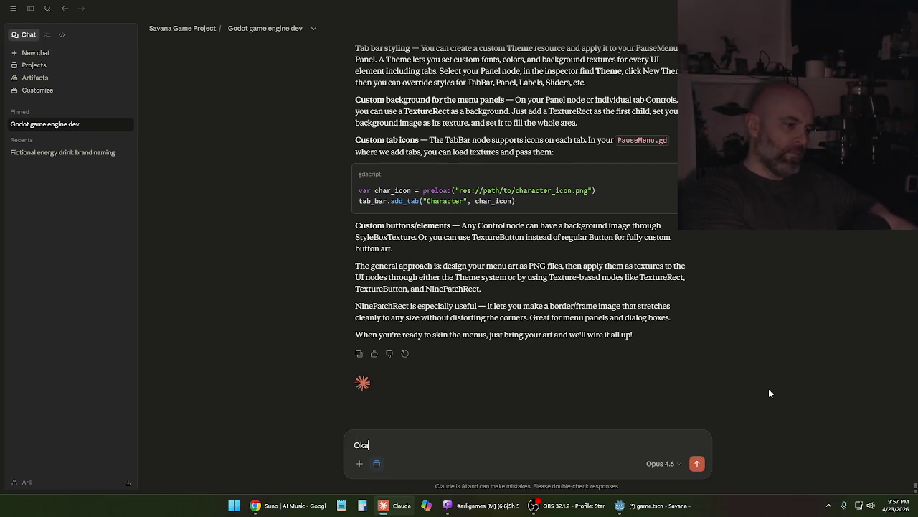
type("y, will k")
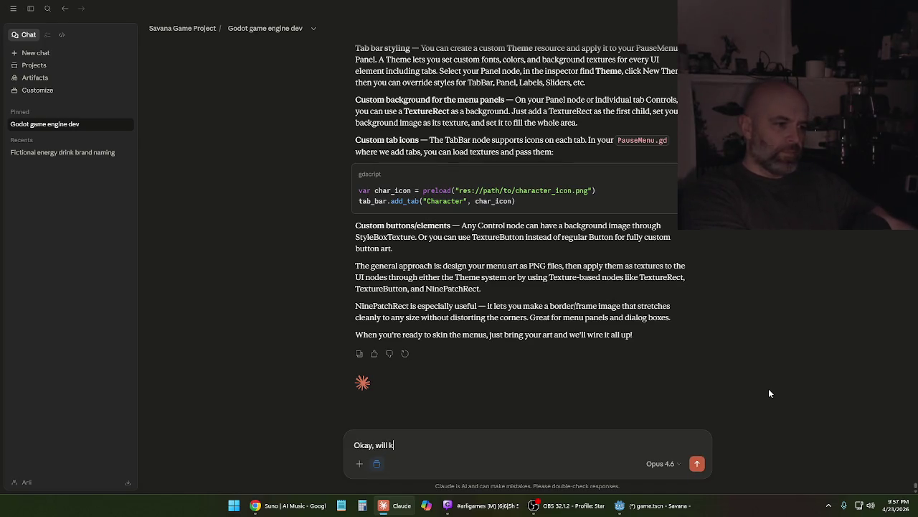
type("eep that in mind")
type(" and")
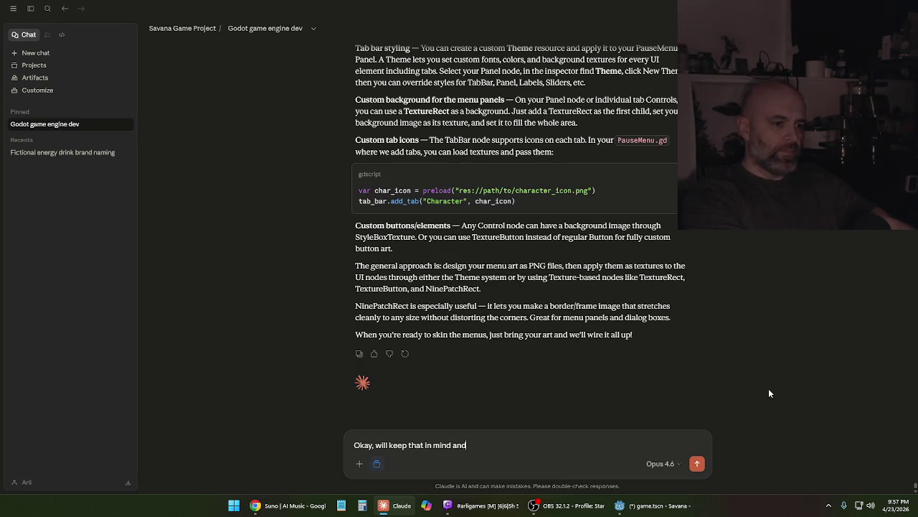
type(" we can revisit that later")
type(".")
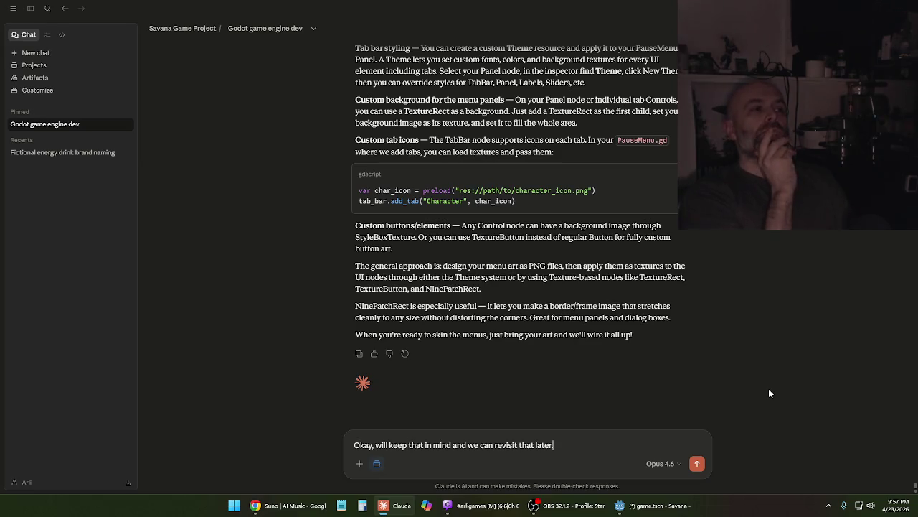
type("Ready to hear")
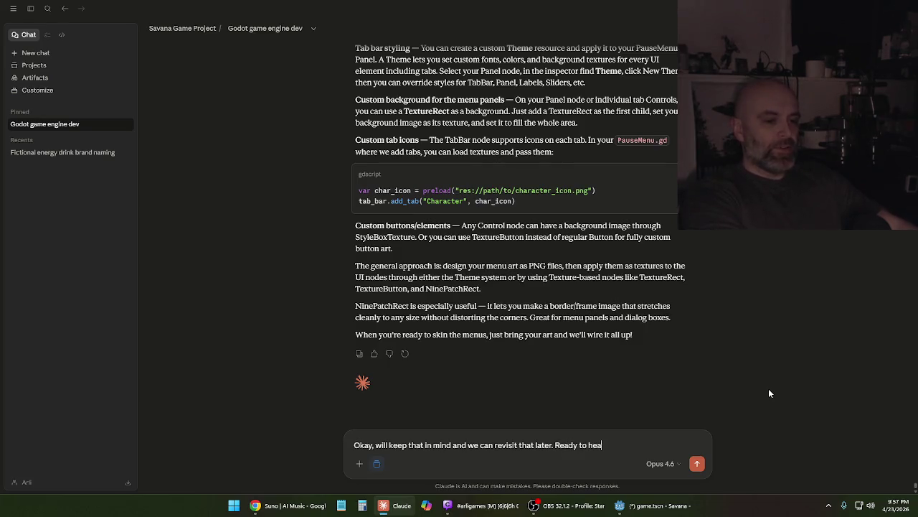
type(" m")
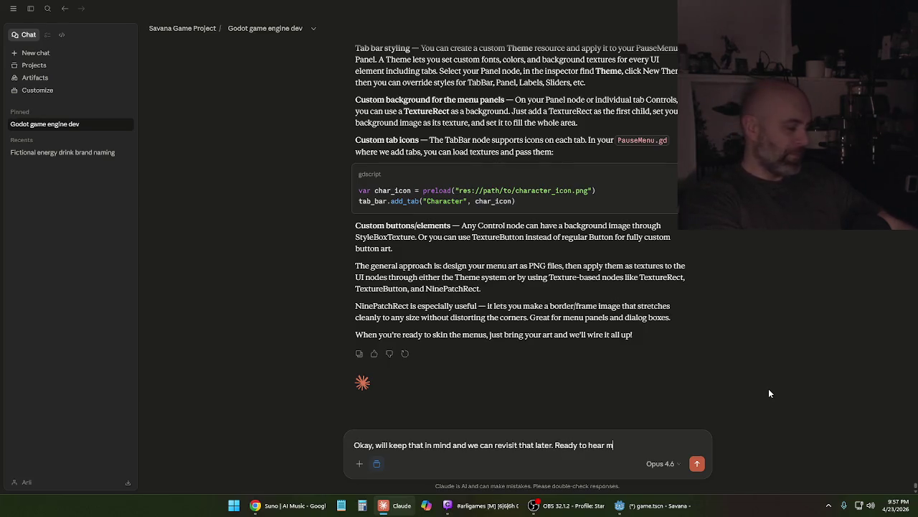
type("y overly")
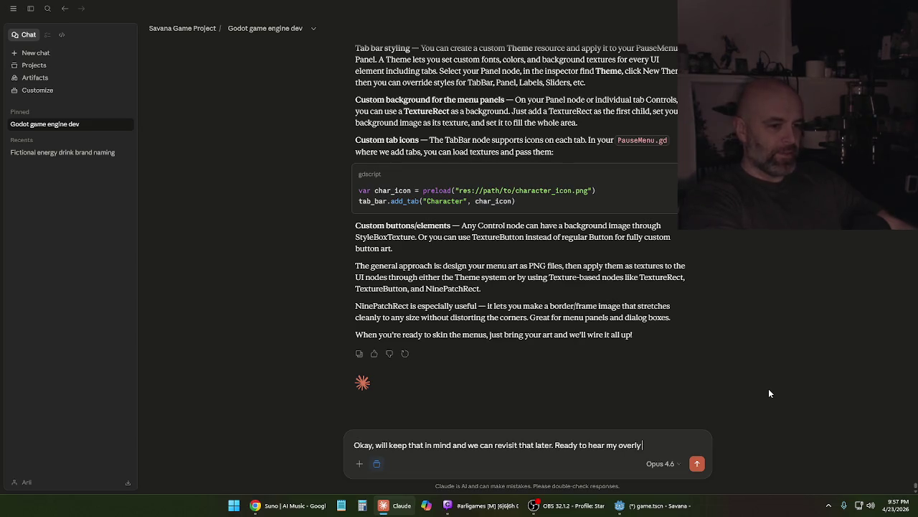
type(" complicated ")
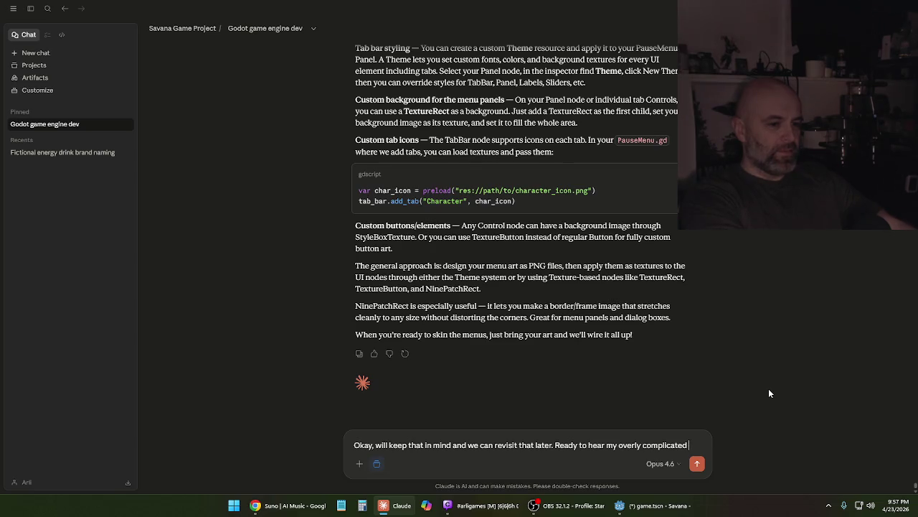
type("setup ")
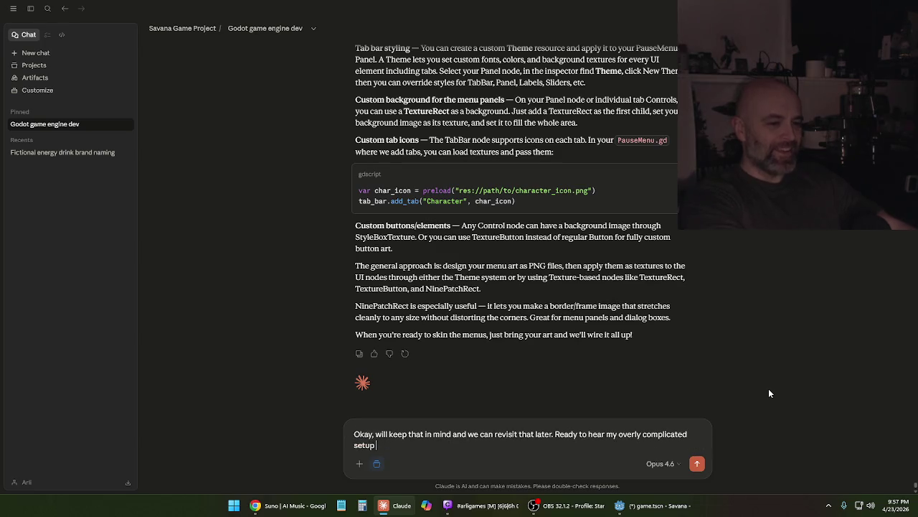
type("for the portrait?")
key("Return")
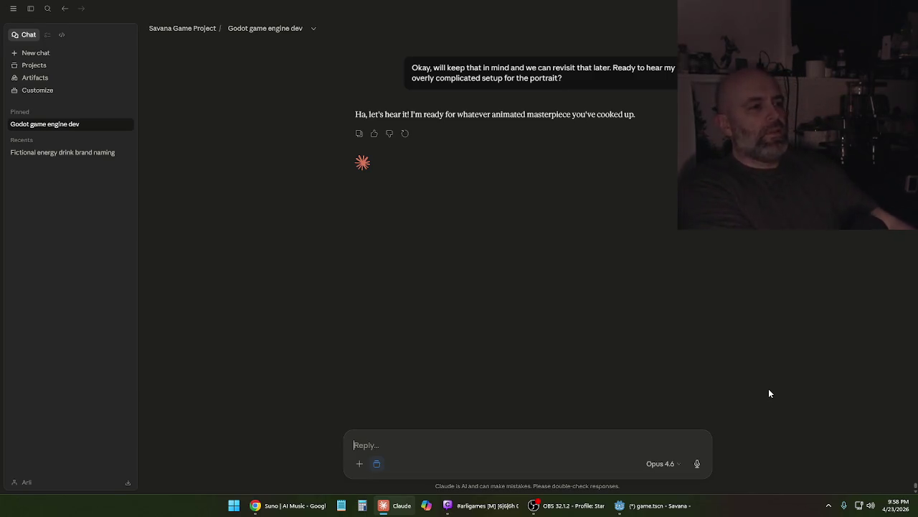
type("Okay, so")
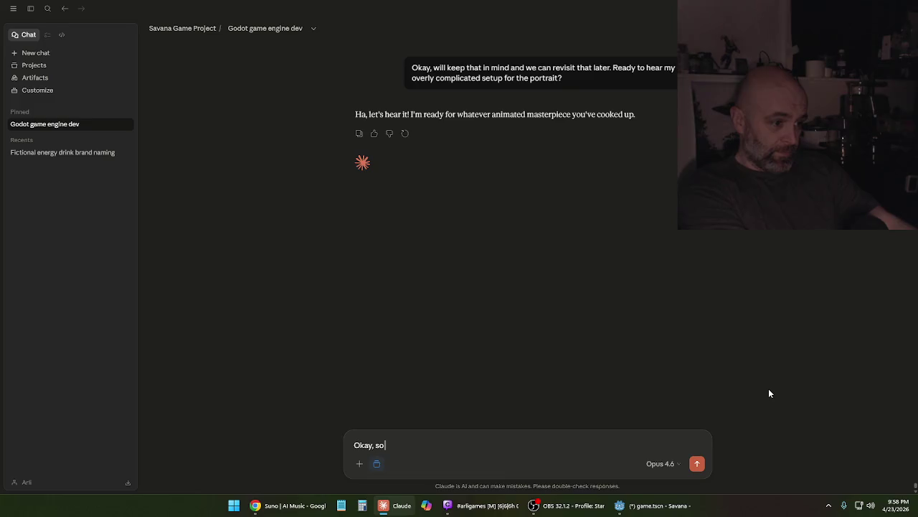
type(" animated ")
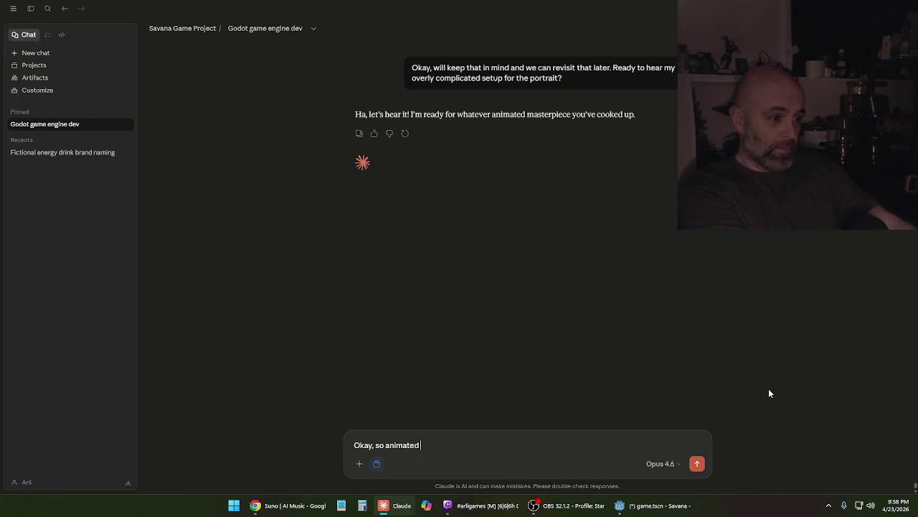
type("portrait (")
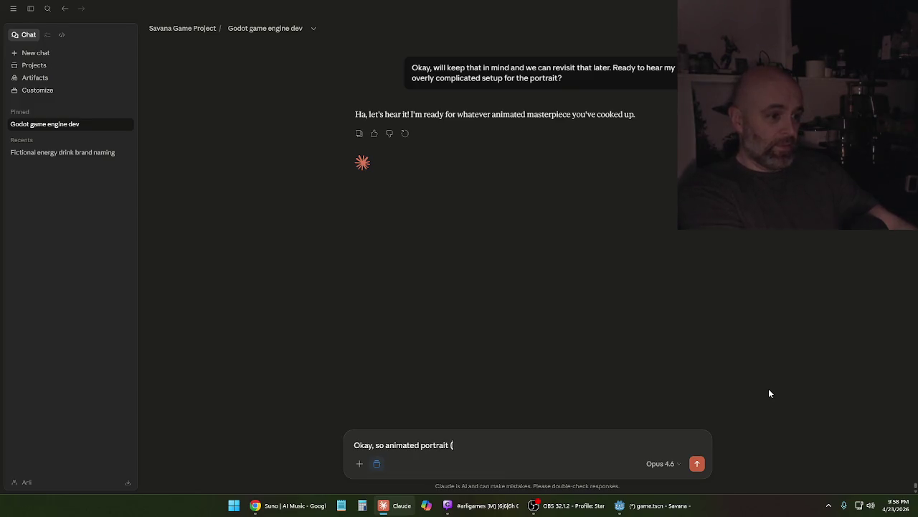
type("of course)")
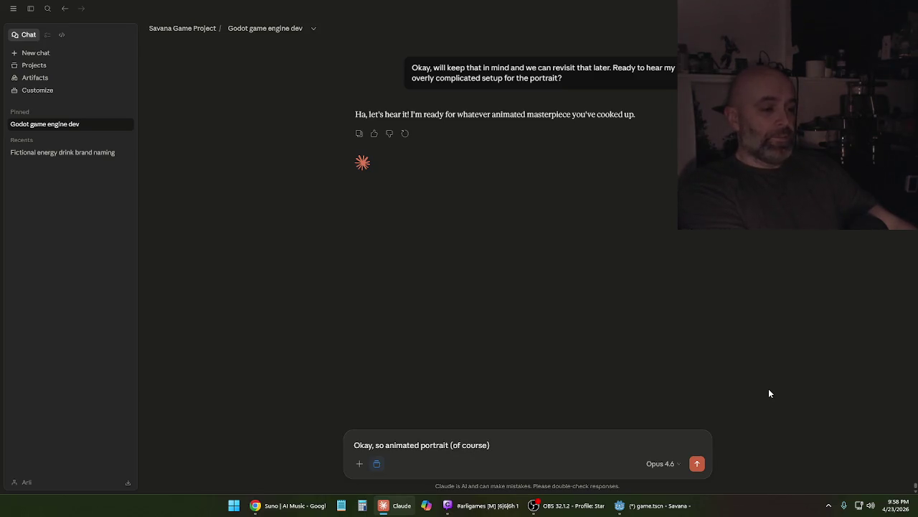
type(".")
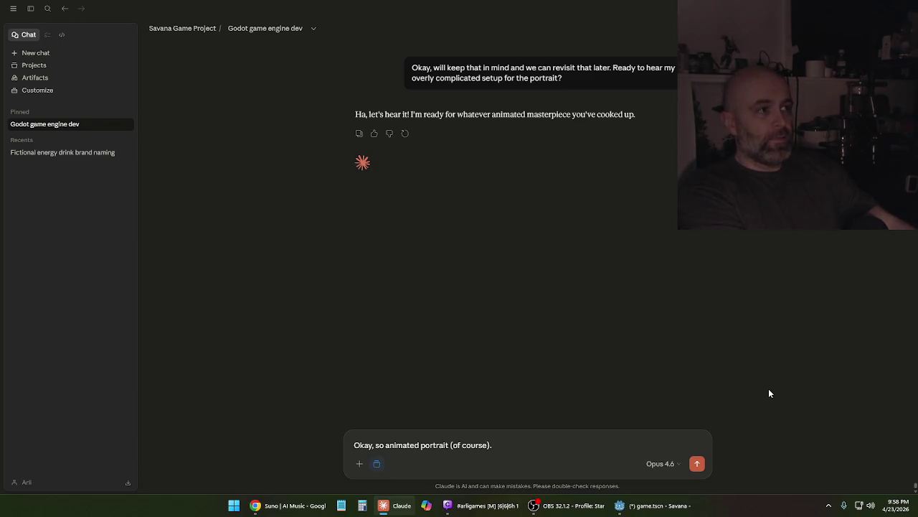
type(" Gonna")
Write that the portrait has an animated sprite overlay, like a screen filter, which is easy enough
key("BackSpace")
key("BackSpace")
type("an")
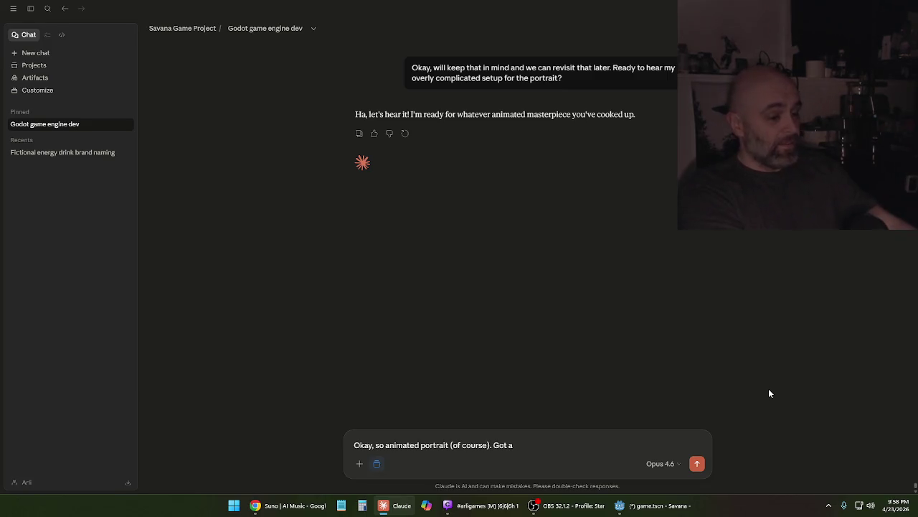
type(" animated")
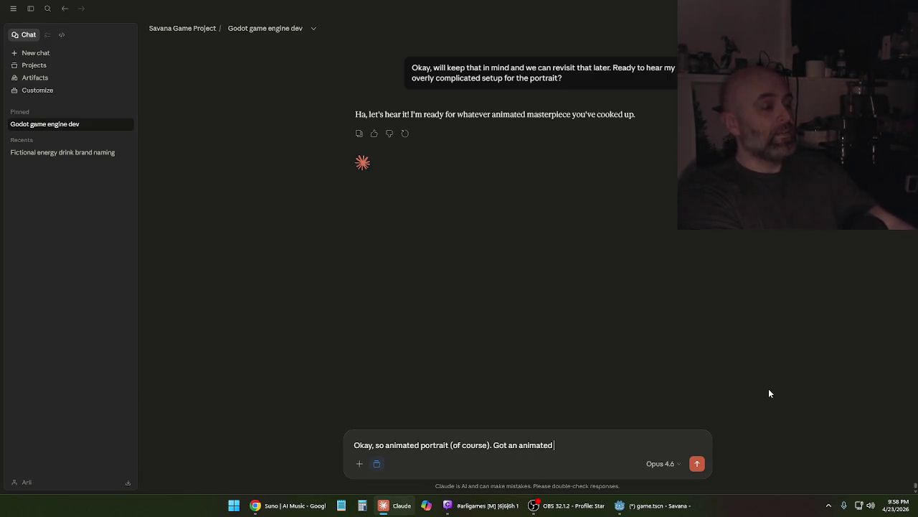
type(" spi")
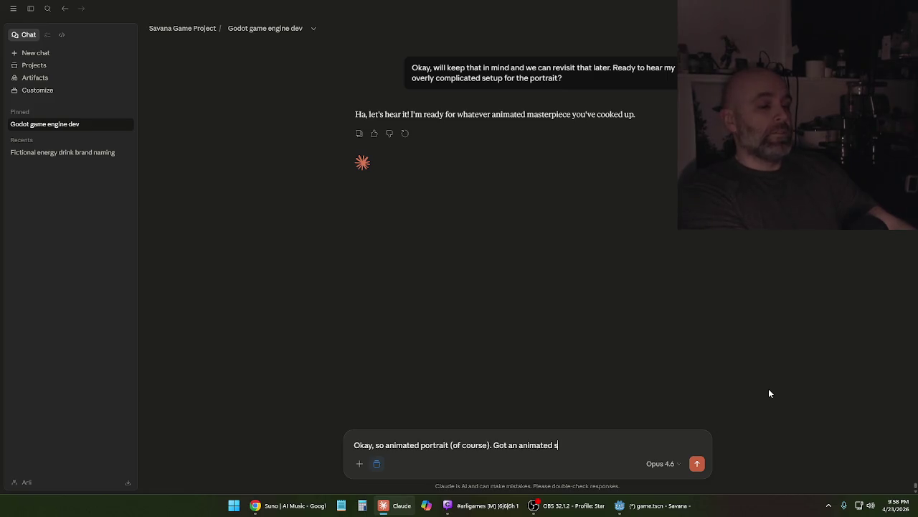
key("BackSpace")
type("rit")
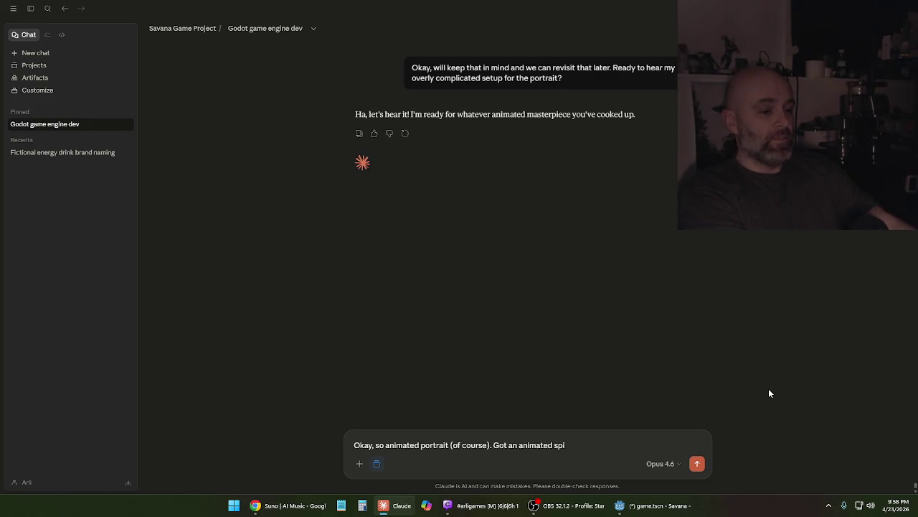
type("e overlay for t")
type("hat")
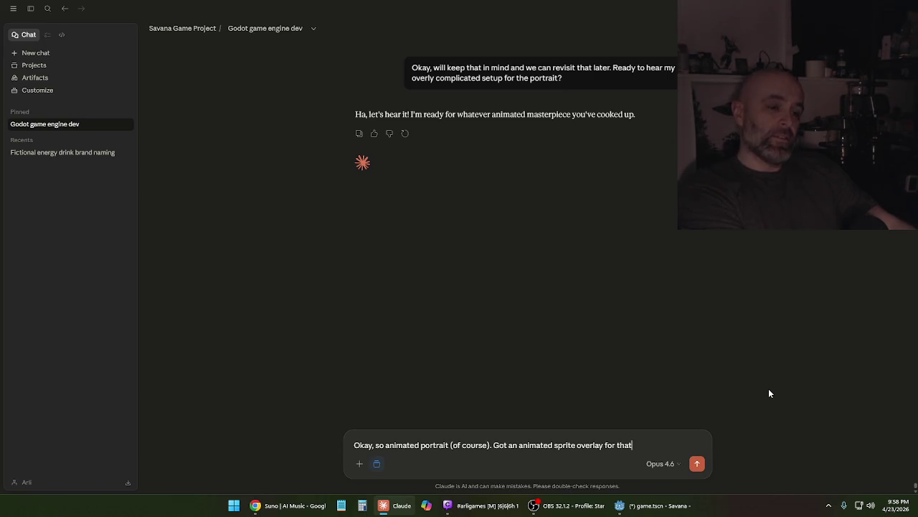
type(" (like a")
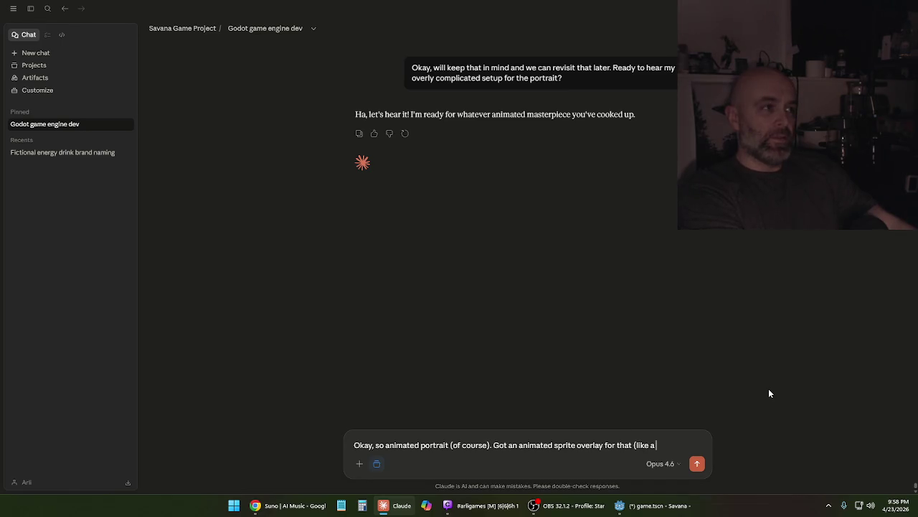
type("mmo")
key("BackSpace")
key("BackSpace")
key("BackSpace")
type("s")
type("creen filter). That's easy enough. But")
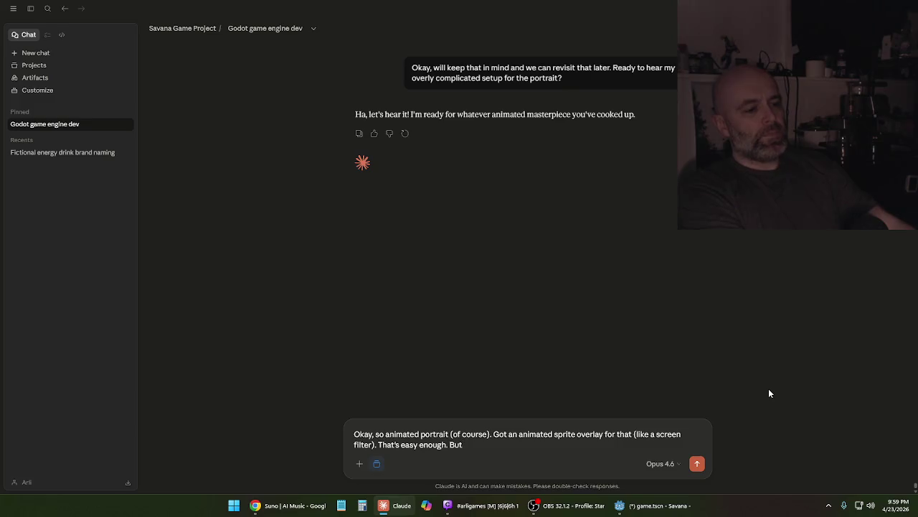
type(", I want to ")
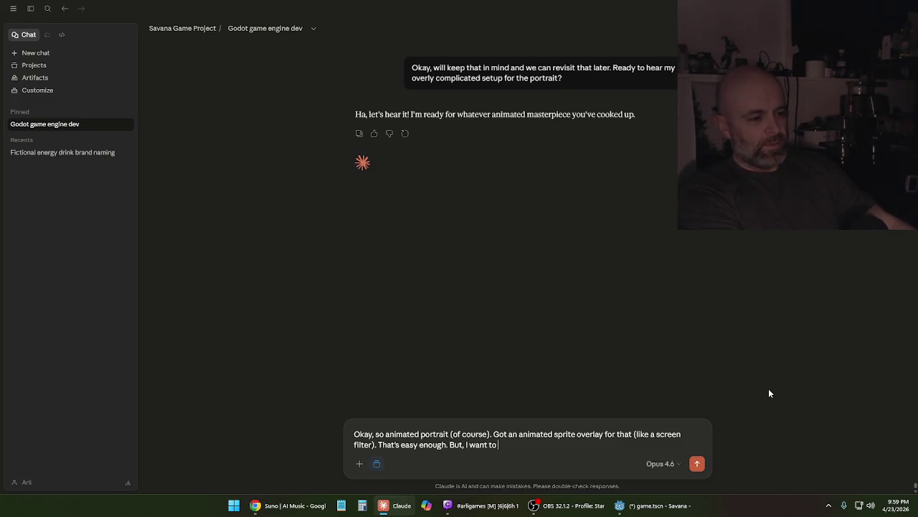
type("have ")
type("a")
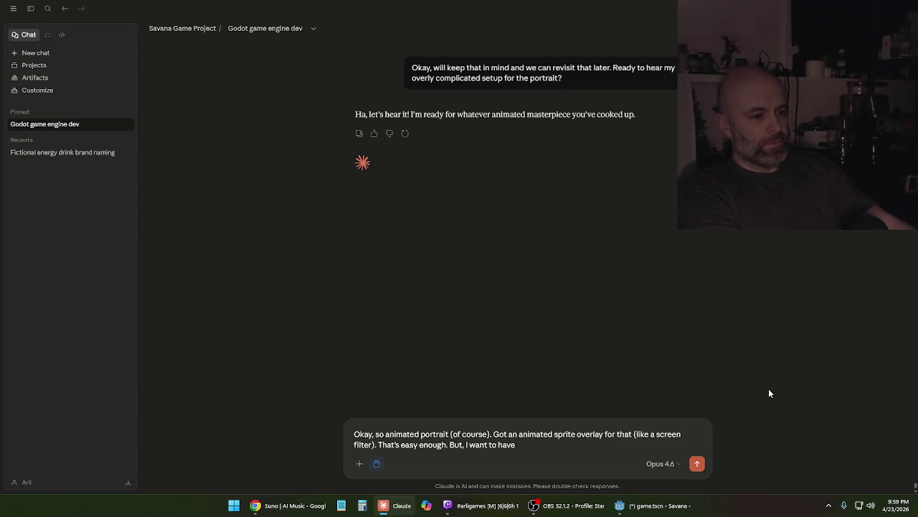
Ask for her to occasionally look to the left, with a different animation played for that
type("her occ")
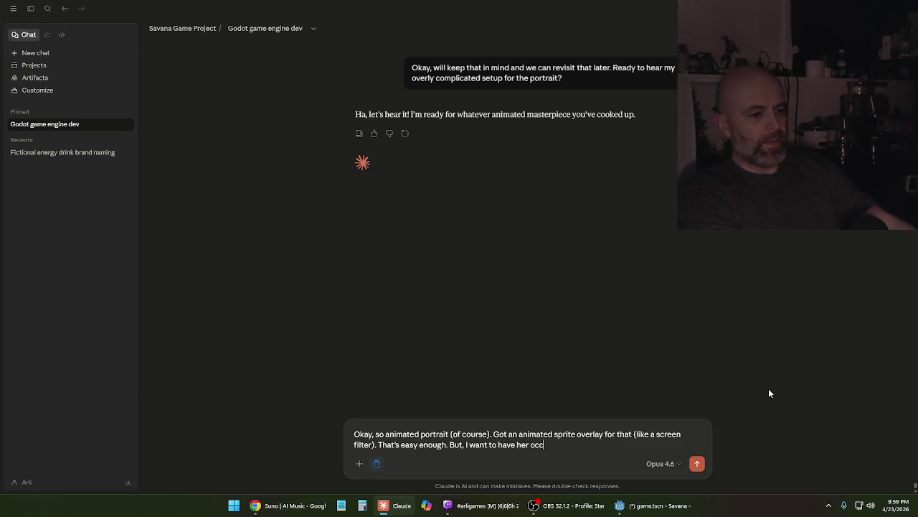
type("assionally")
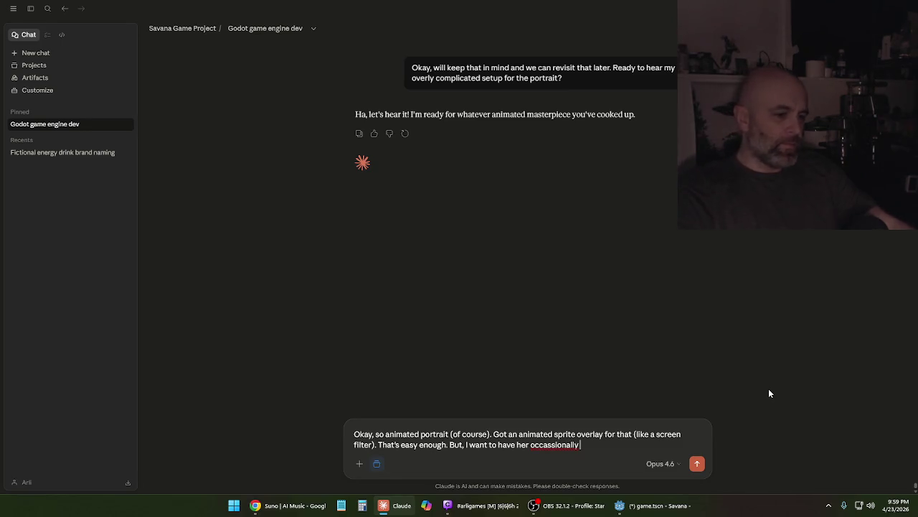
right_click(550, 447)
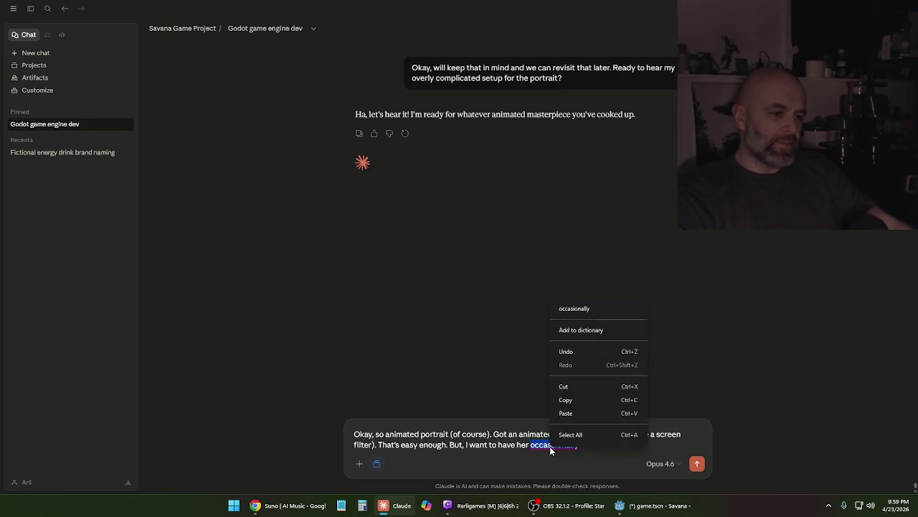
left_click(591, 310)
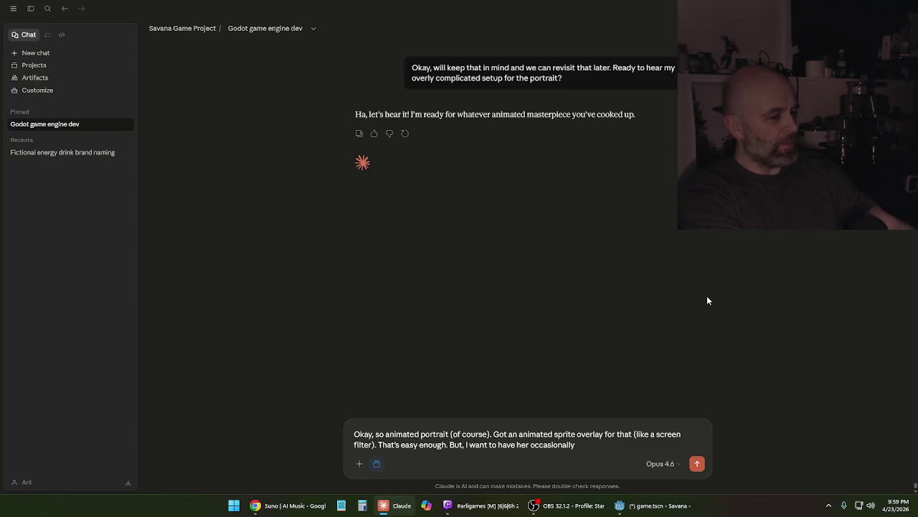
type("necessary")
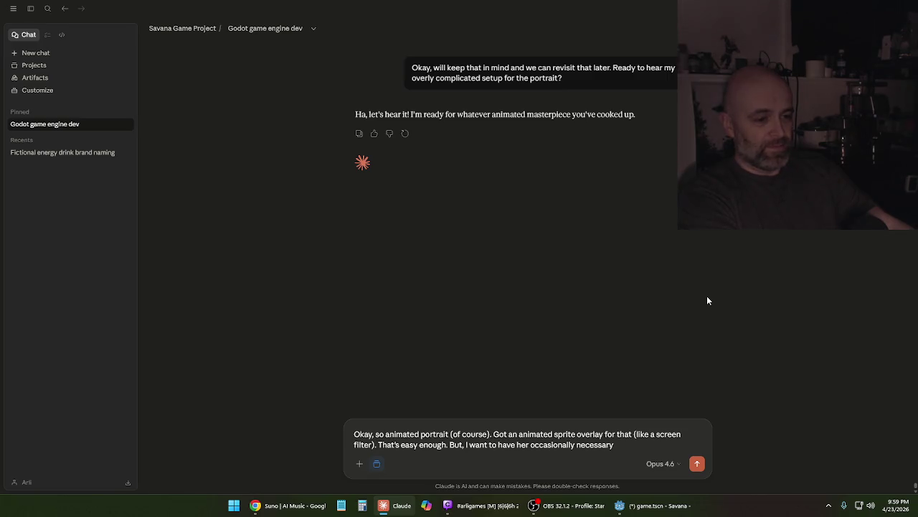
key("BackSpace")
key("BackSpace")
key("BackSpace")
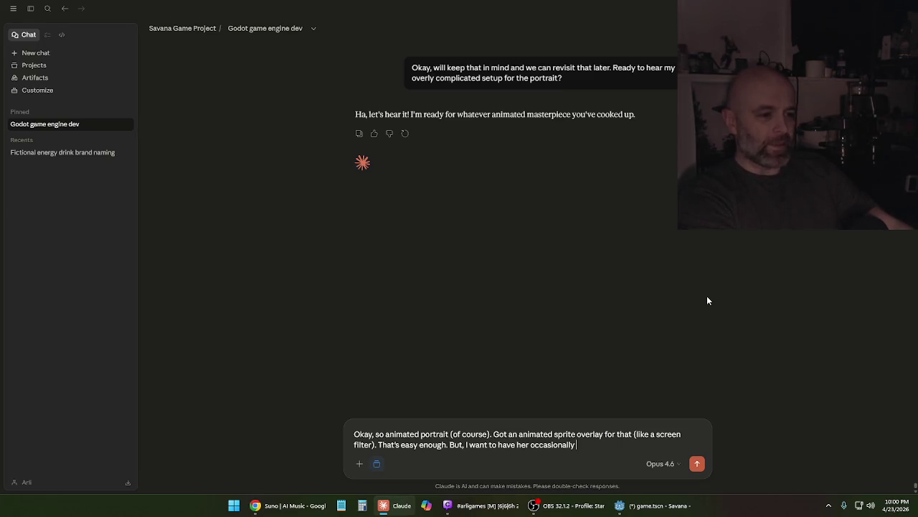
type("look to")
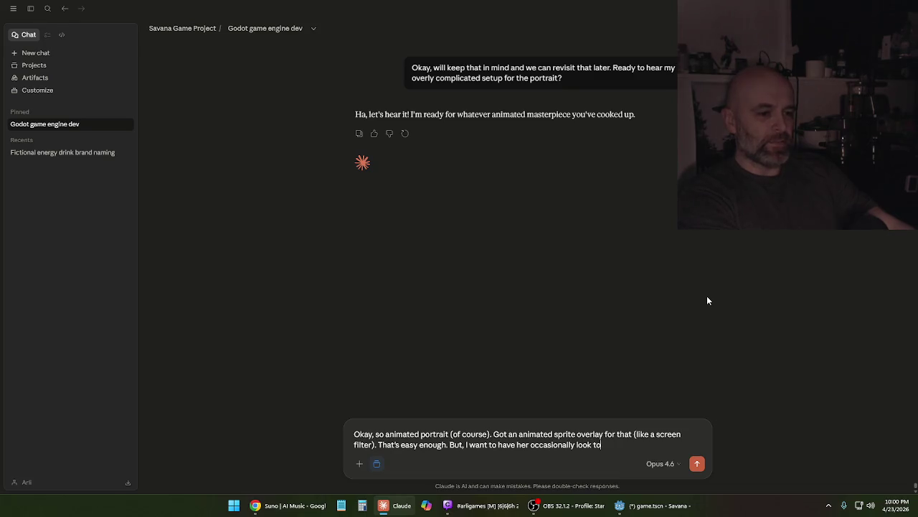
type(" the left (d")
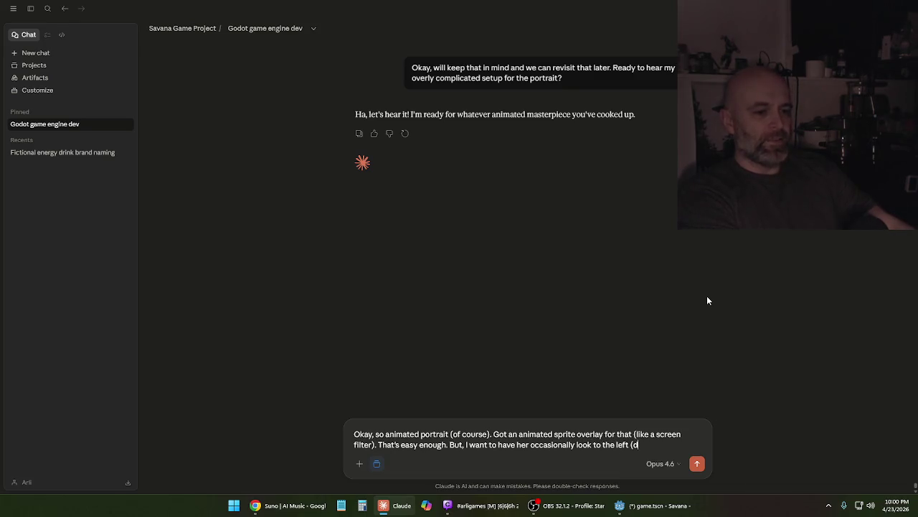
type("ifferent animation)")
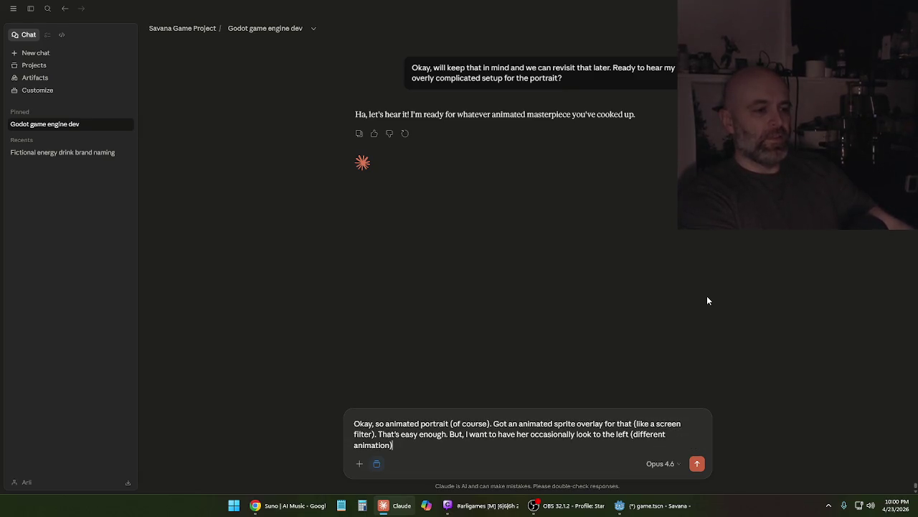
key("BackSpace")
type("played")
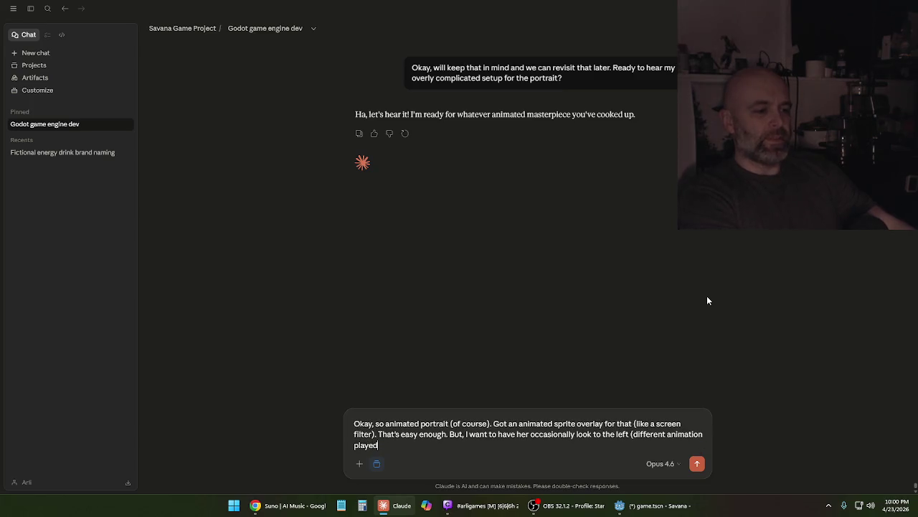
type(" for that)")
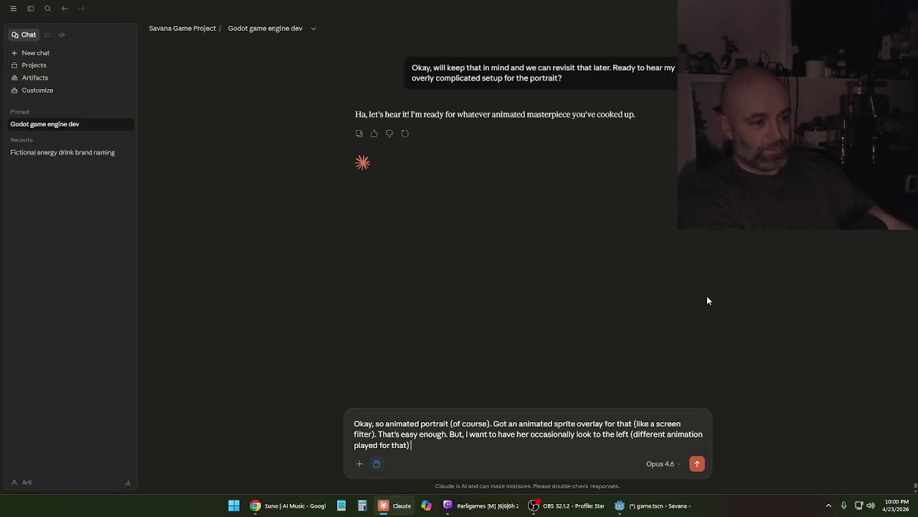
type(".")
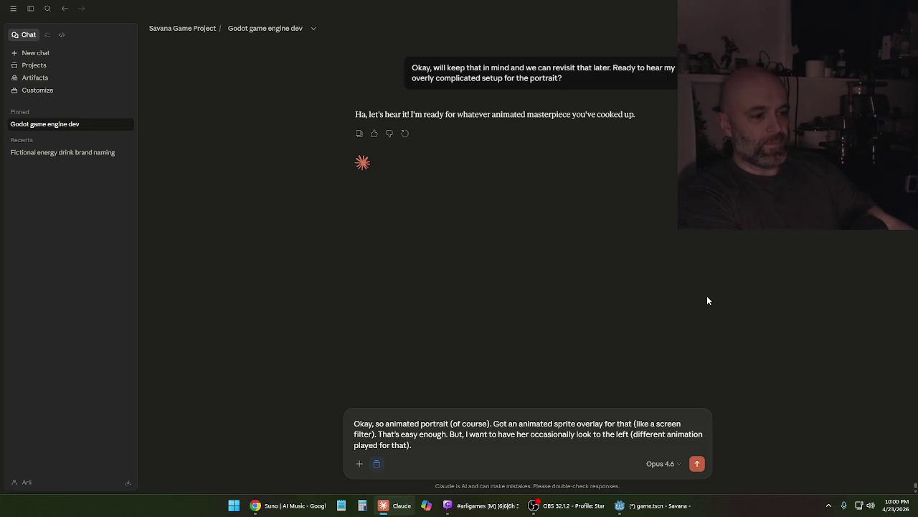
Add occasional blinking on a front layer that disappears whenever the look animation plays
type("TAnother tricky part, I also wanted to have herblink")
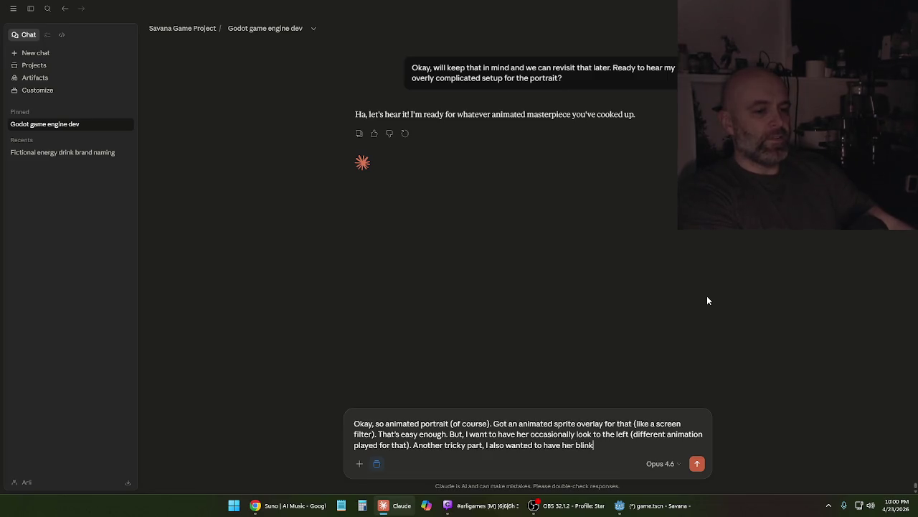
type(" but only al")
key("BackSpace")
key("BackSpace")
type("(*also)")
type(" occassion")
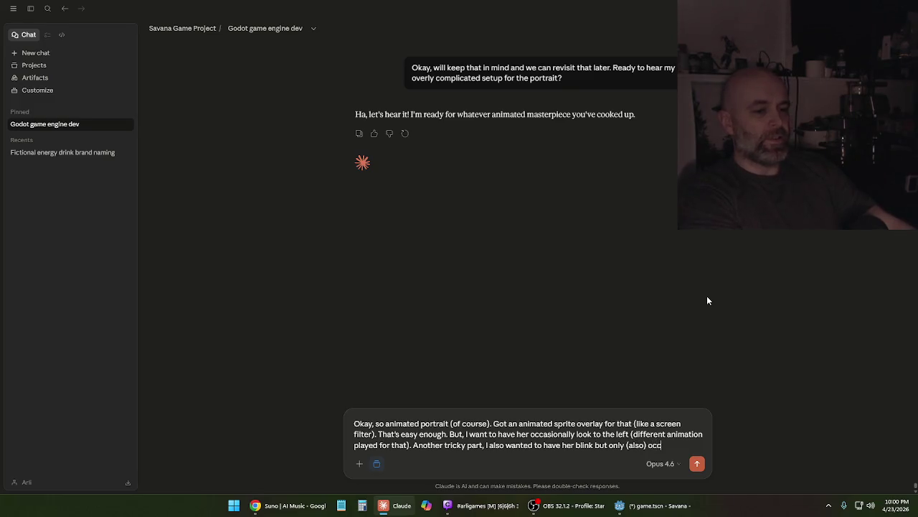
key("BackSpace")
key("BackSpace")
type("o wanted to have her blink but only (also) occasionally")
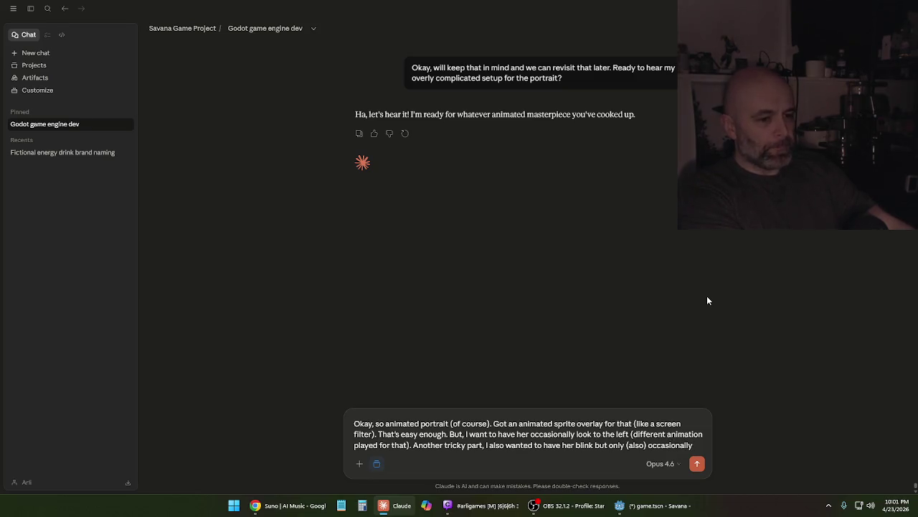
type(",")
type(" the")
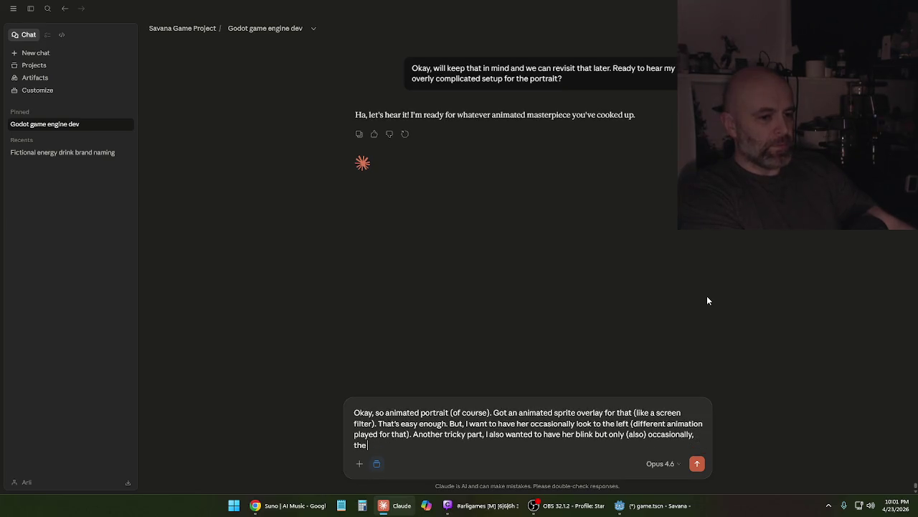
type(" blink animation b")
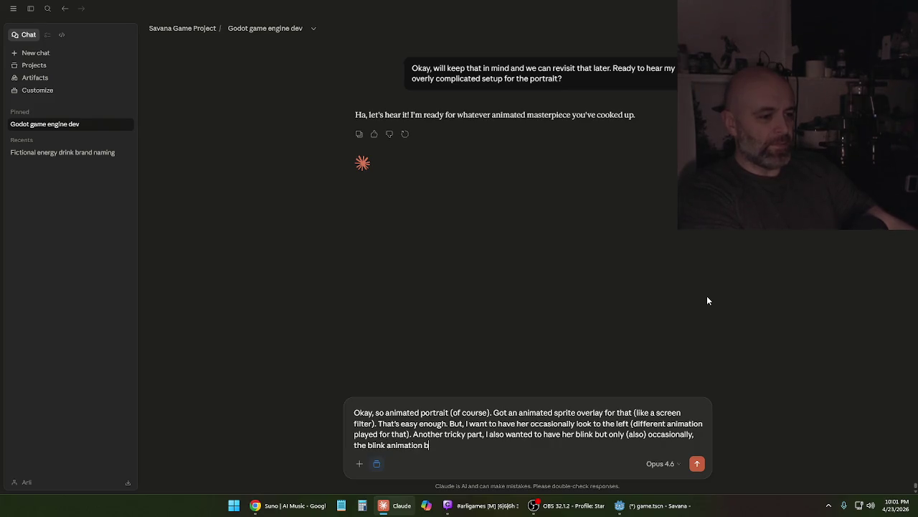
type("eing on a seperate later")
key("BackSpace")
key("BackSpace")
key("BackSpace")
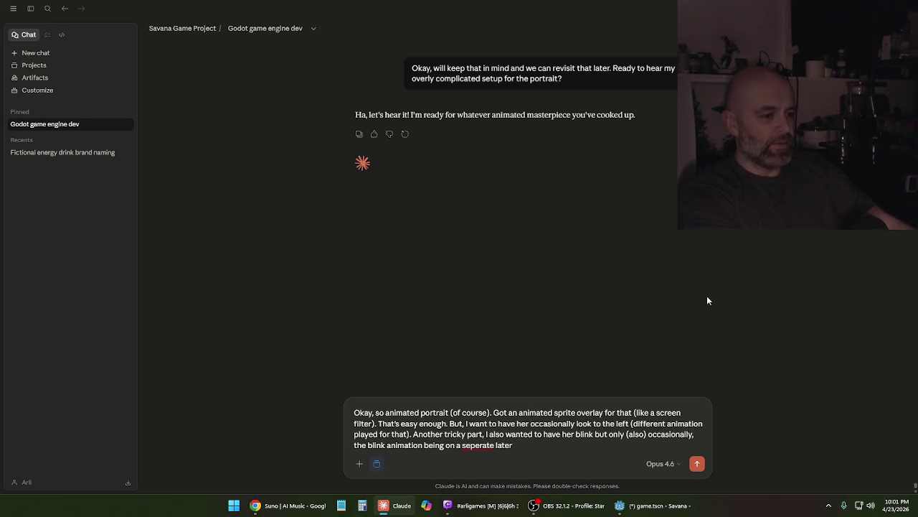
type("ayer in front")
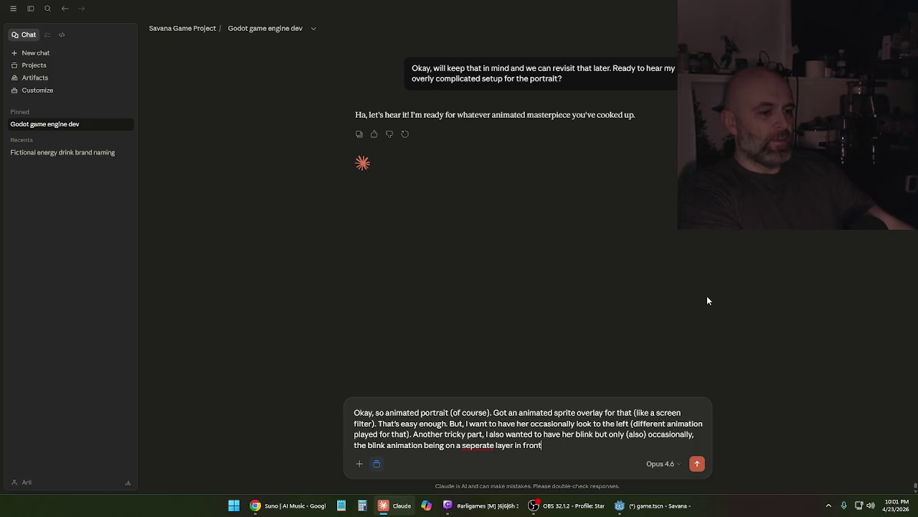
type(". The blin")
type("k anima")
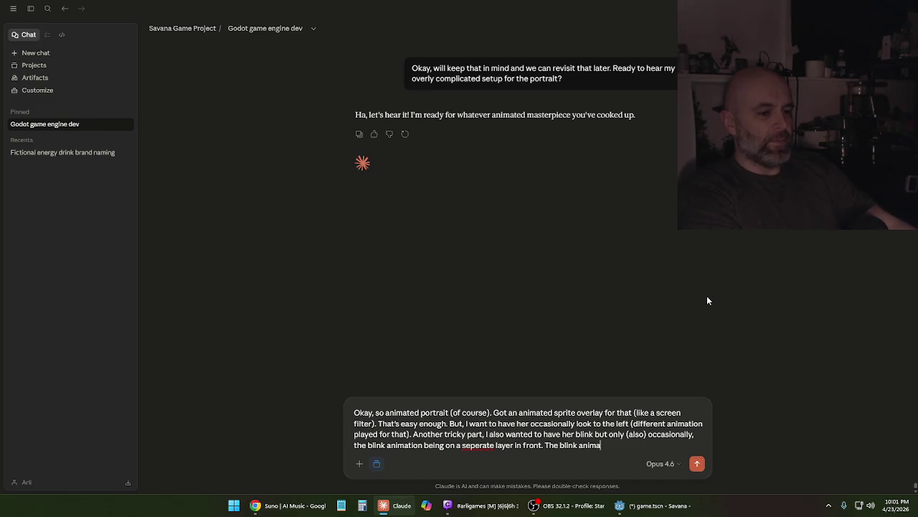
type("tion would have to ")
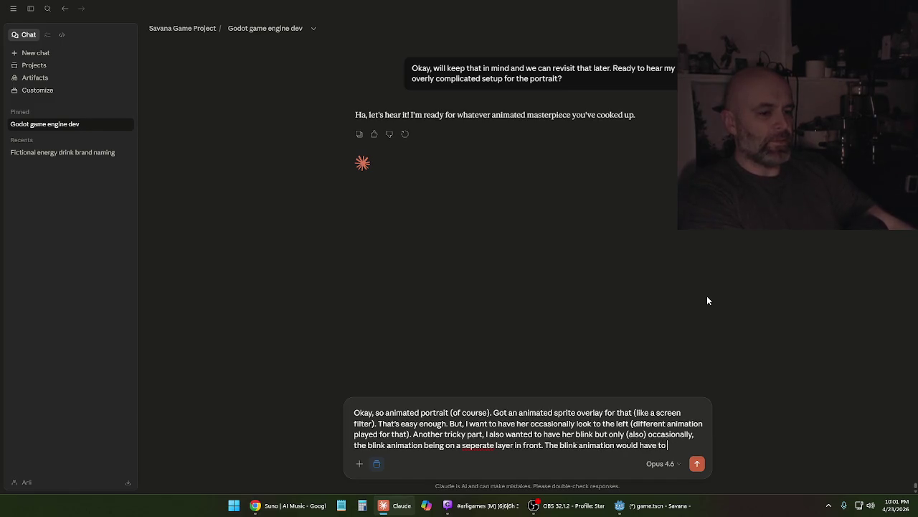
type("disappear")
type(" whenever the look")
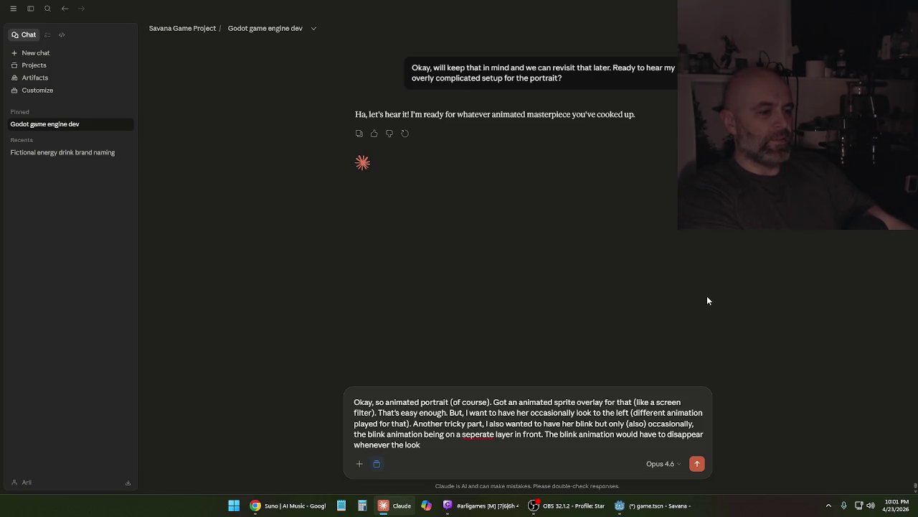
type(" animation plays")
type(".")
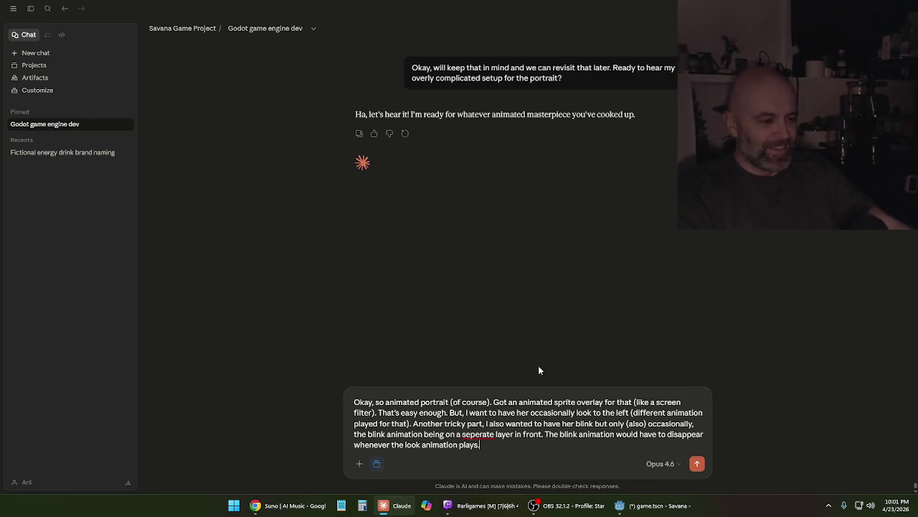
right_click(472, 435)
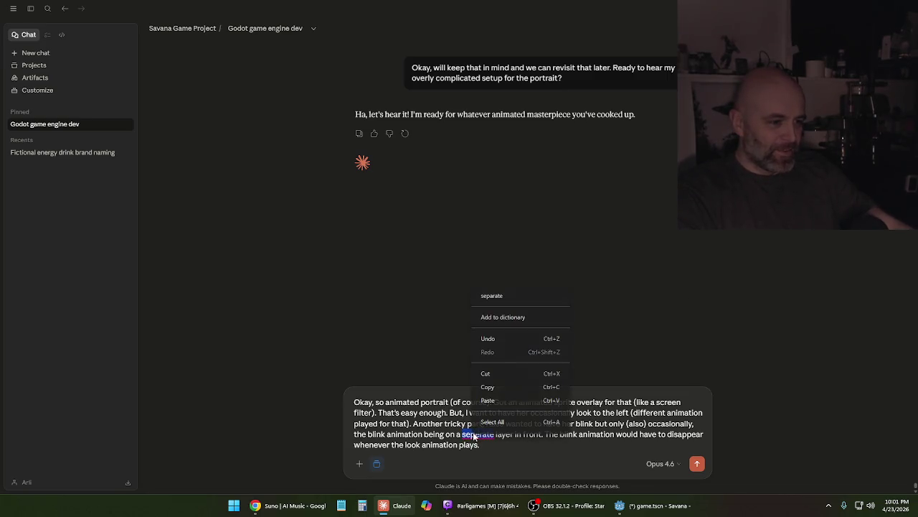
Replace the misspelled 'seperate' with the suggested 'separate'
left_click(508, 297)
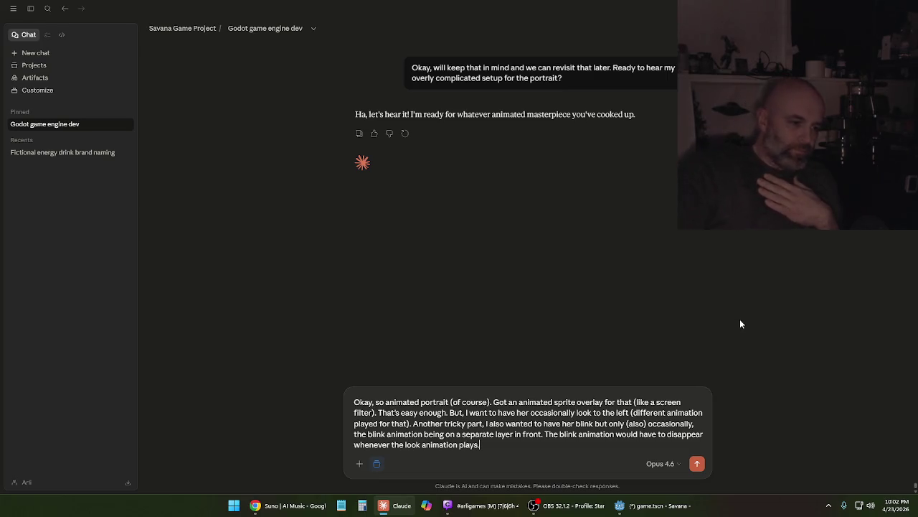
Send the portrait request and scroll up to read Claude's three-layer, two-timer plan
key("Return")
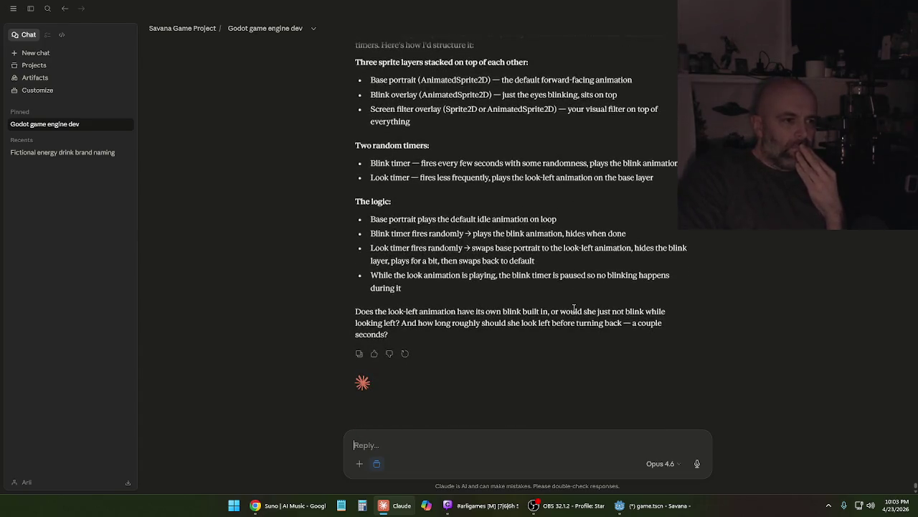
scroll(611, 294, "up", 1)
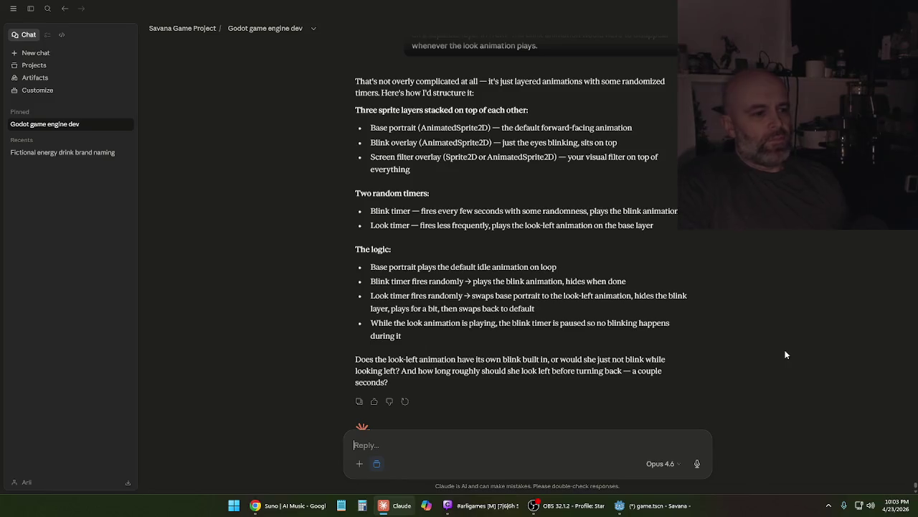
Reply that look-left is a separate animation without random blinking, lasting a couple seconds, and send it
type("s")
key("BackSpace")
type("Not w")
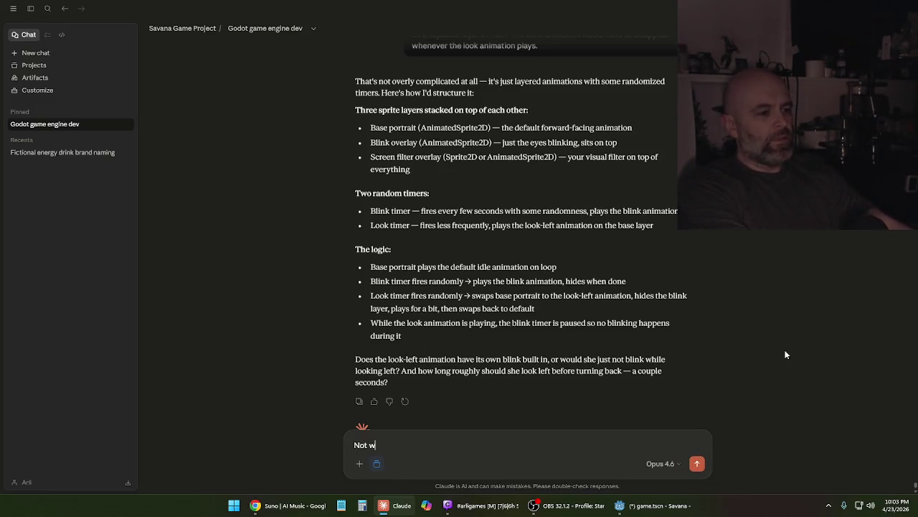
type("orried about")
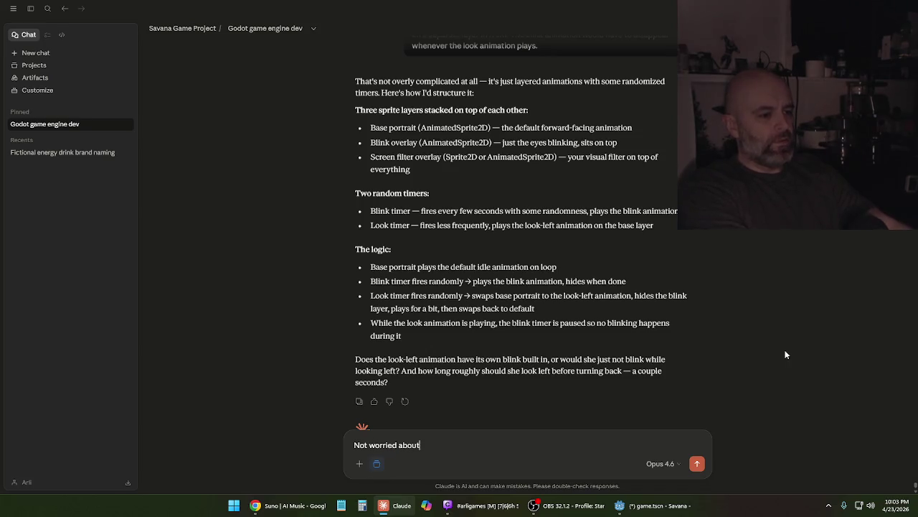
type(" the")
key("BackSpace")
key("BackSpace")
key("BackSpace")
type("an")
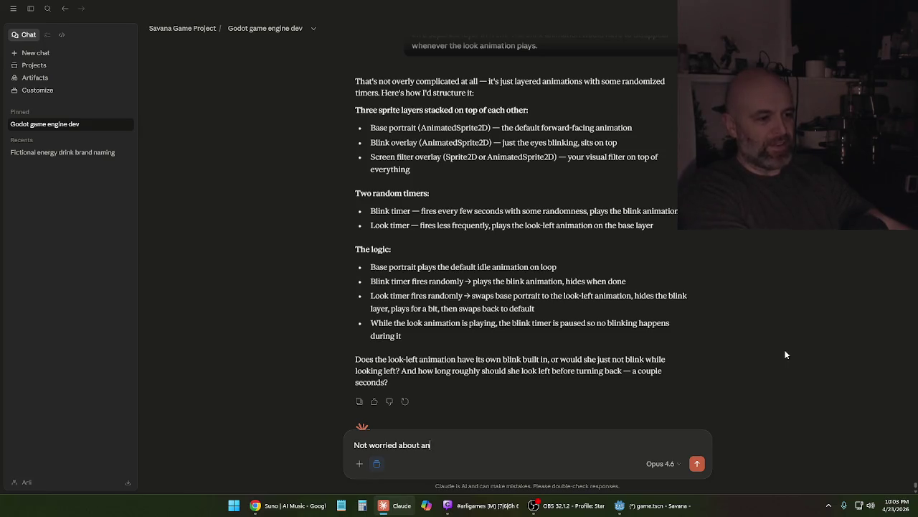
type("y random blinking")
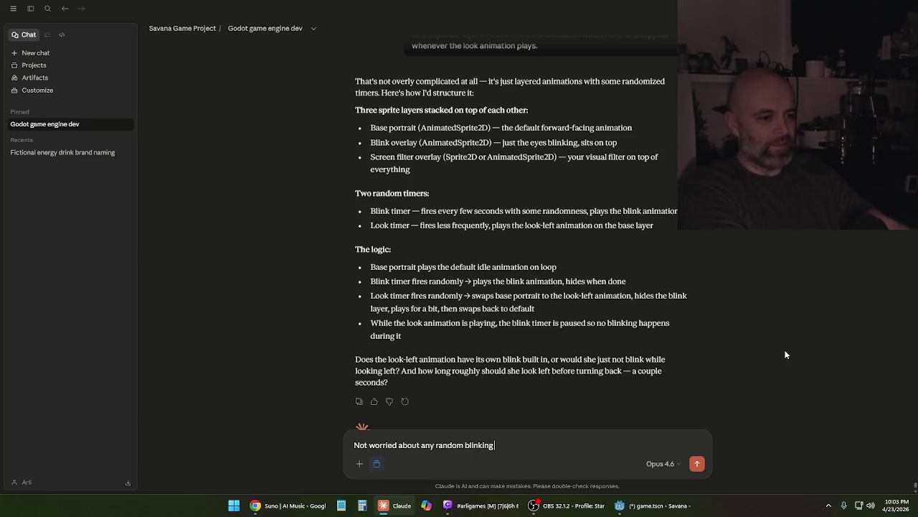
type(" during the look")
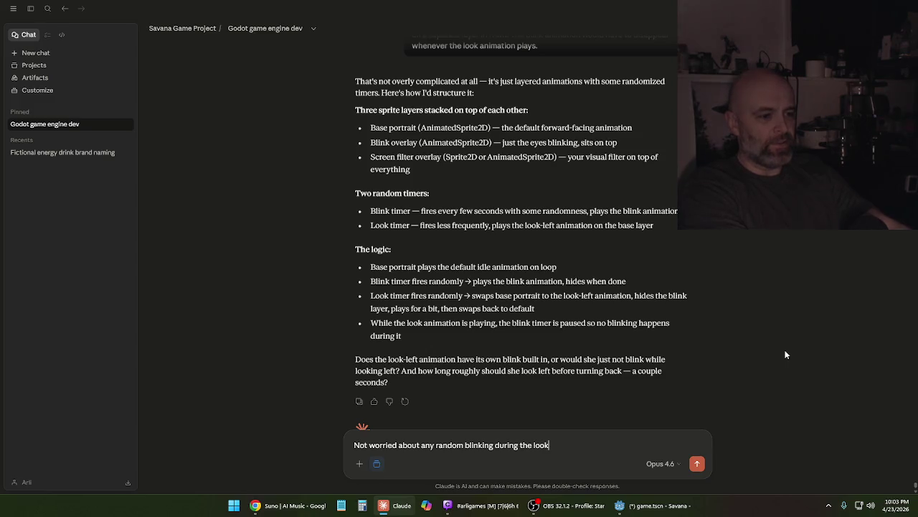
type(" animation, it's just it")
type("'s seper")
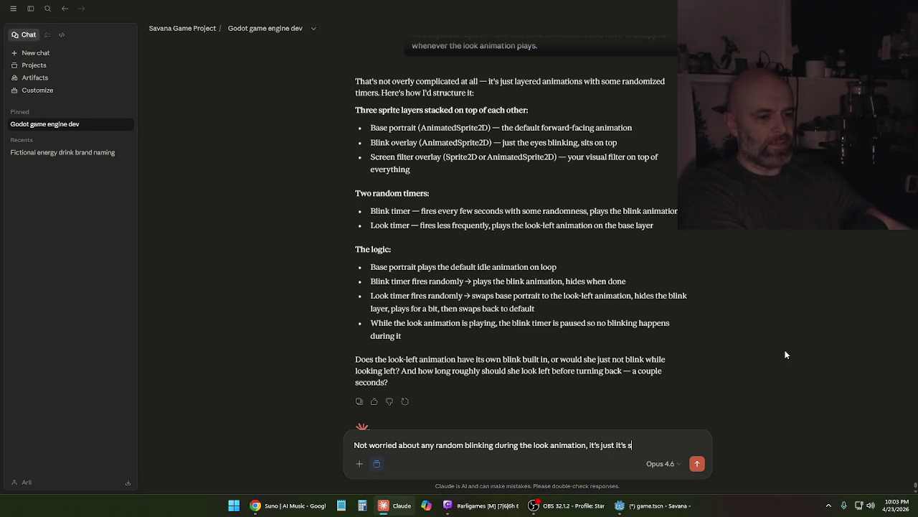
key("BackSpace")
key("BackSpace")
type("arate thing")
key("BackSpace")
key("BackSpace")
key("BackSpace")
type("an")
type("imta")
key("BackSpace")
key("BackSpace")
key("BackSpace")
type("imation.")
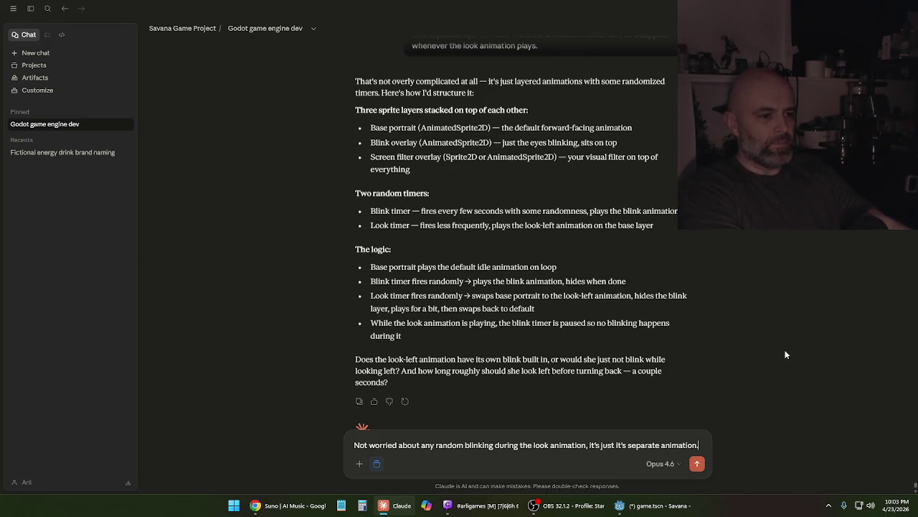
type(" Couple seconds.")
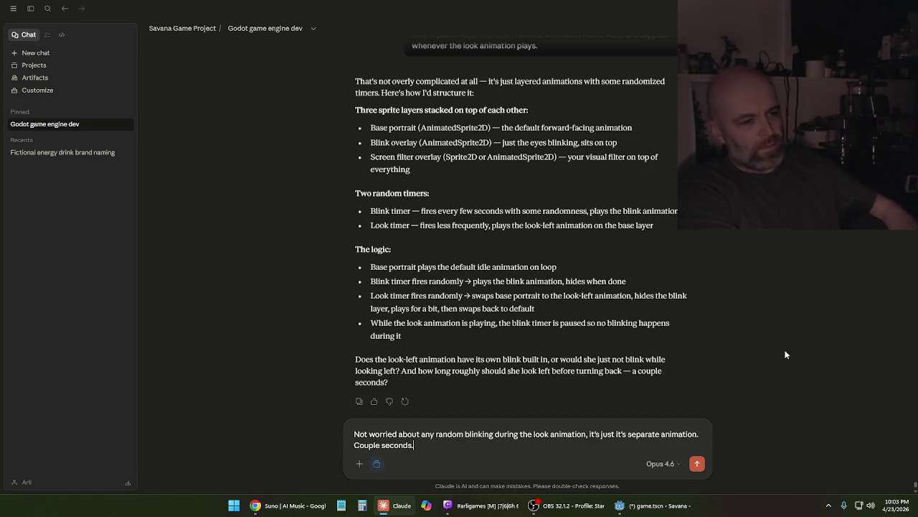
key("Return")
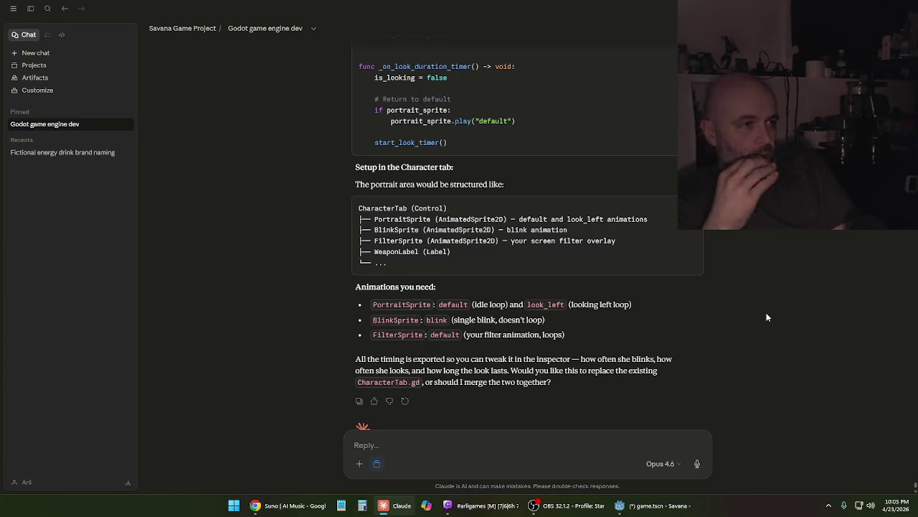
Scroll up to read the script with blink times 2.0–5.0, look times 6.0–12.0, look_duration 2.0
scroll(767, 317, "up", 5)
scroll(744, 316, "up", 12)
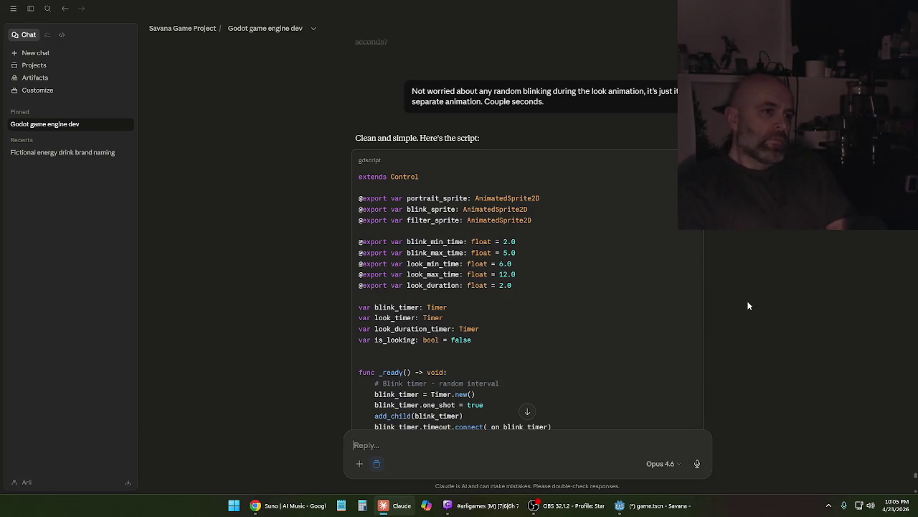
scroll(743, 306, "down", 2)
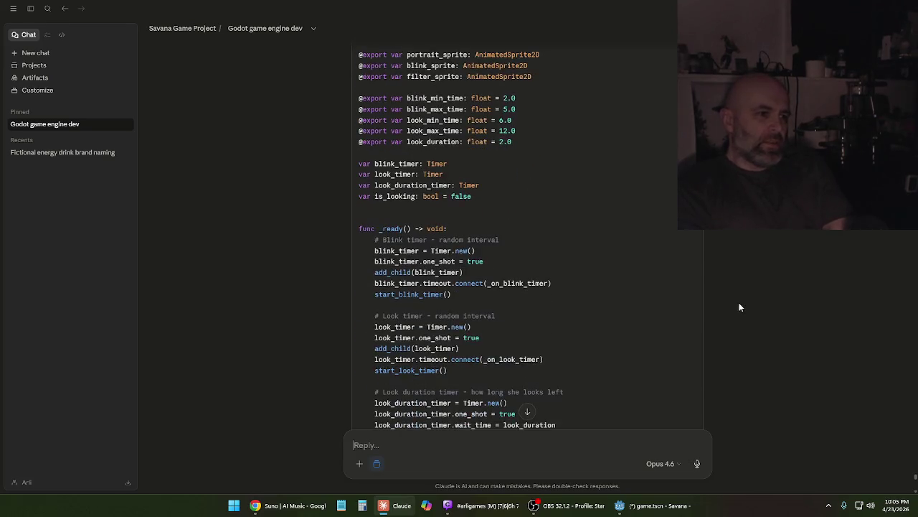
scroll(735, 303, "up", 1)
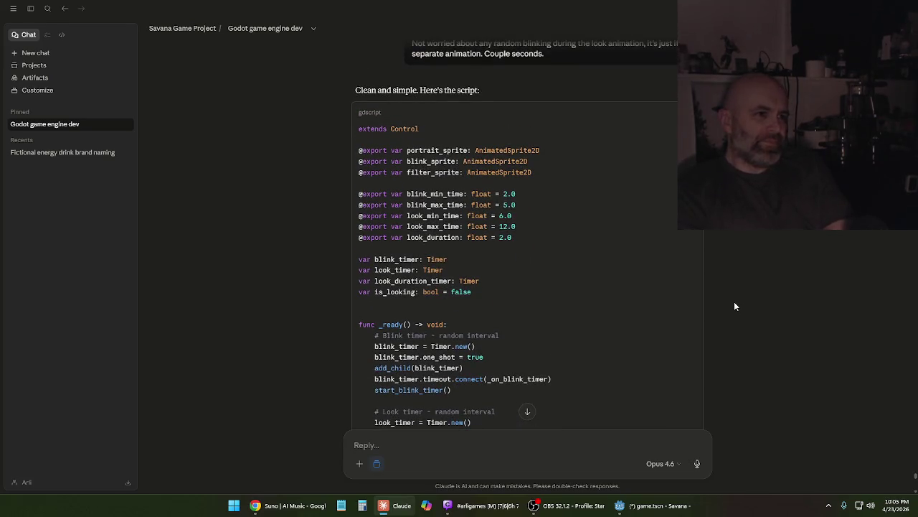
scroll(727, 305, "down", 1)
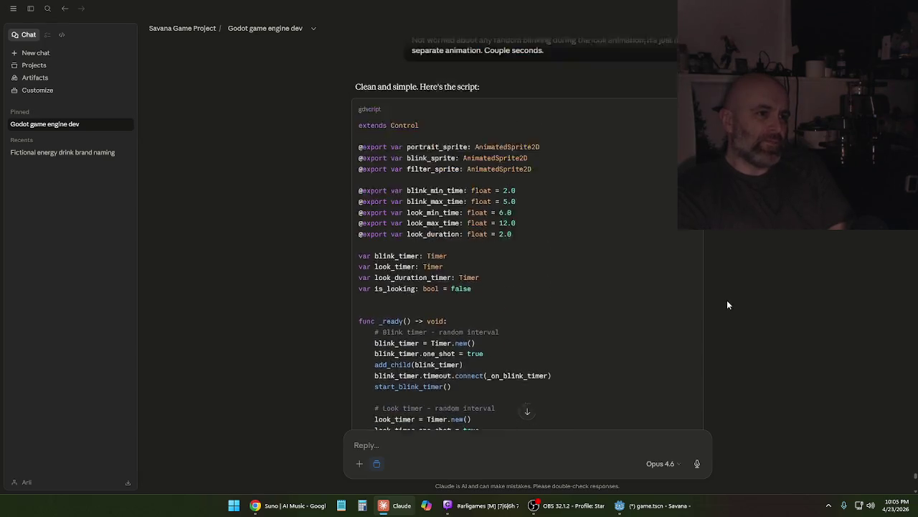
scroll(727, 304, "up", 1)
scroll(726, 297, "down", 2)
scroll(721, 290, "down", 15)
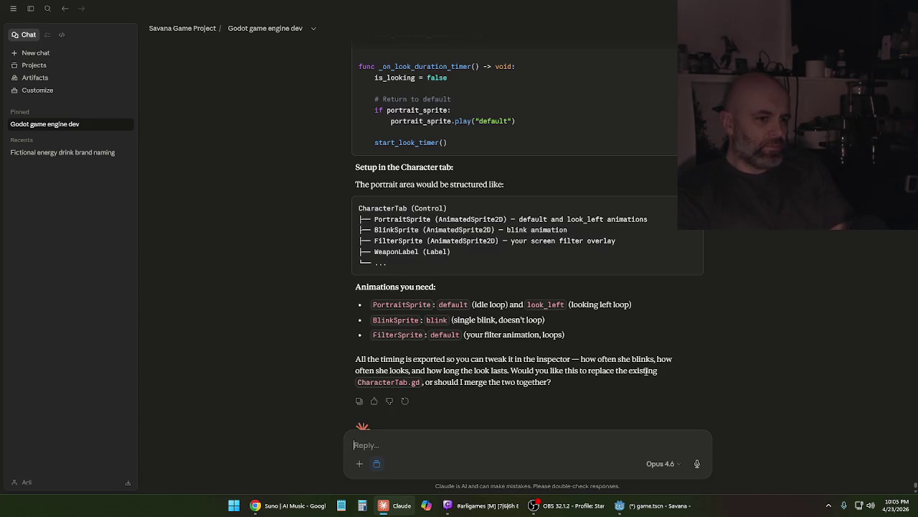
scroll(531, 441, "down", 1)
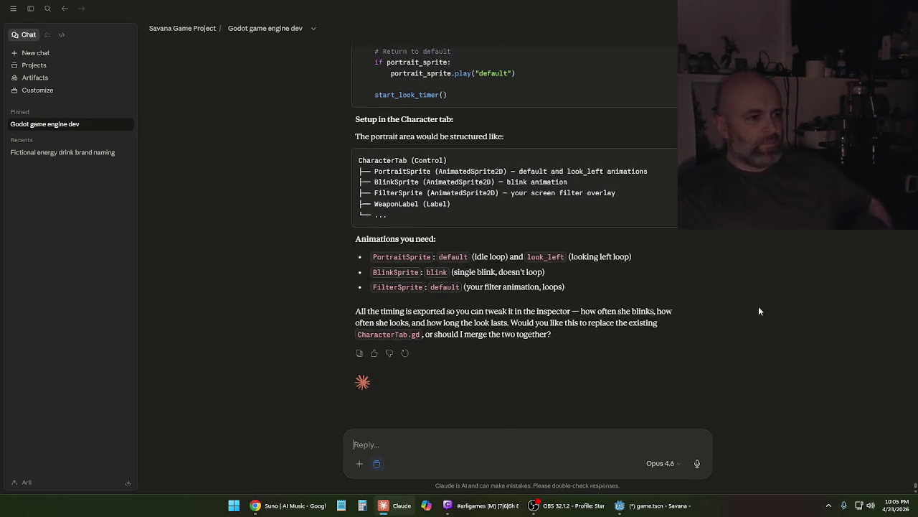
Ask Claude to keep the portrait script standalone so a hurt animation can be added later, and send it
type("Can we")
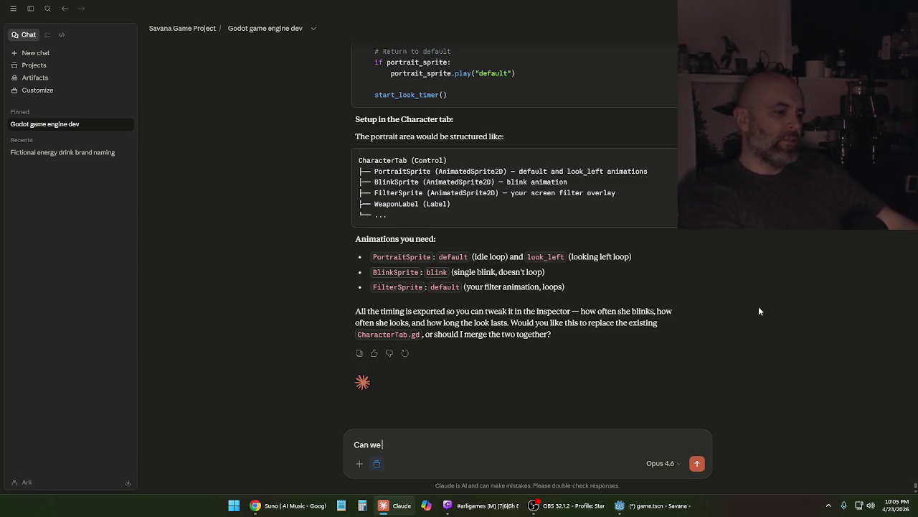
type(" maybe keep the p")
type("ortrai")
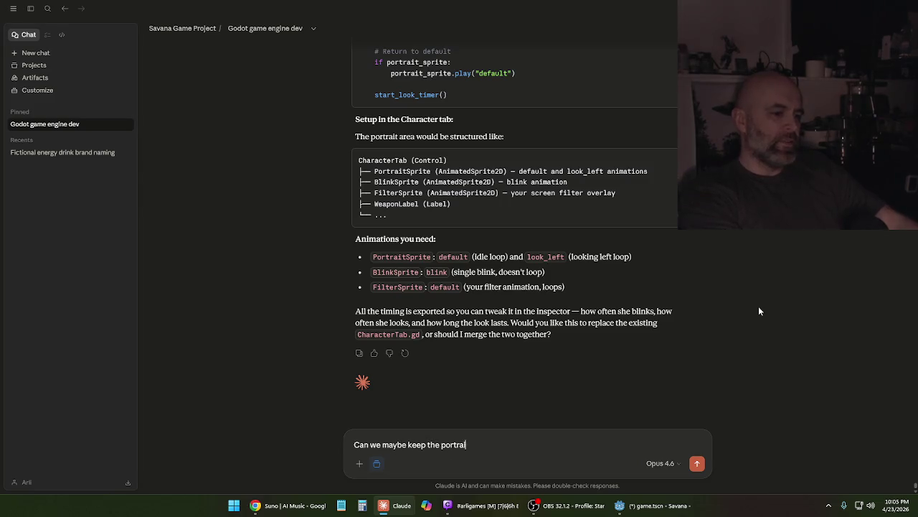
type("t script in it's o")
type("wn thing?")
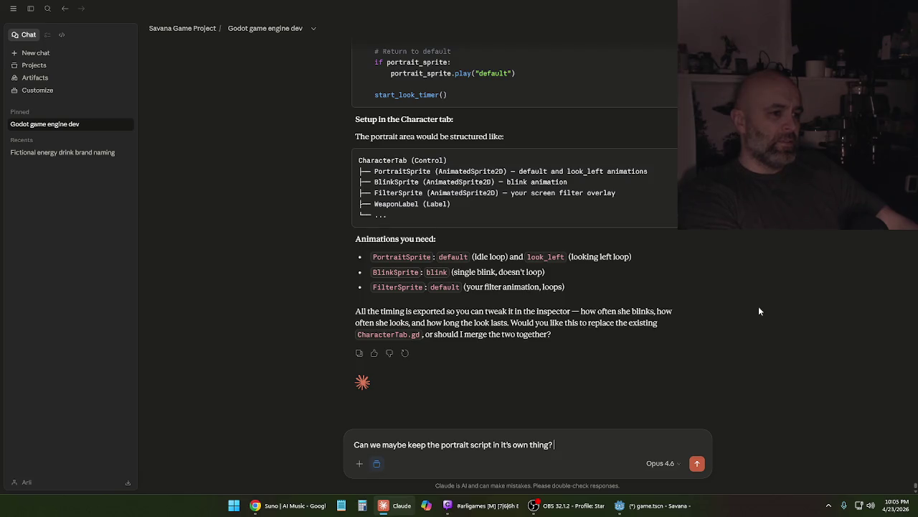
type("f possible")
type(", plus")
type(" if we ")
type("wanted to add somethin")
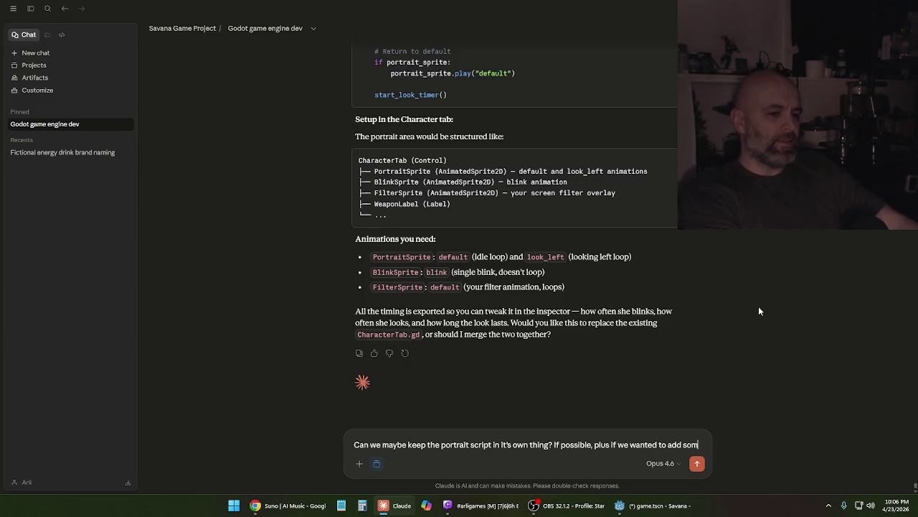
type("e")
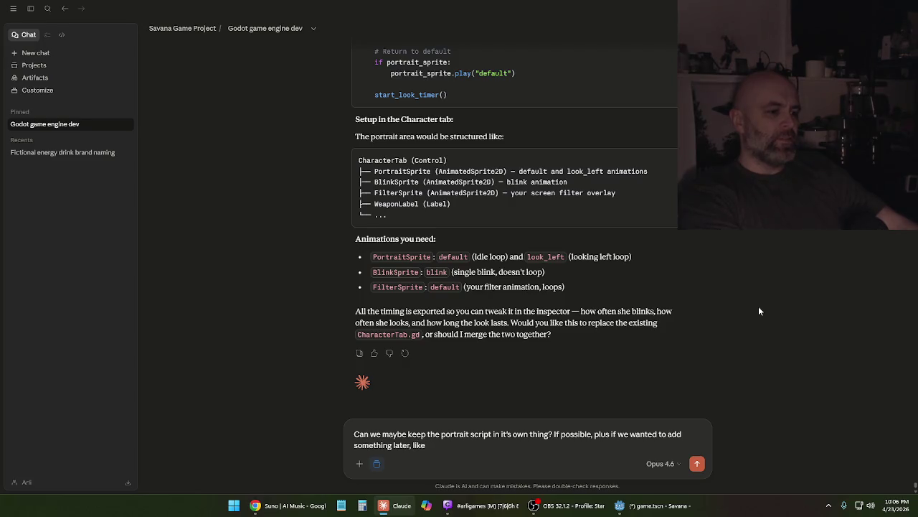
type("r, Il showing a differen")
type("t animation w")
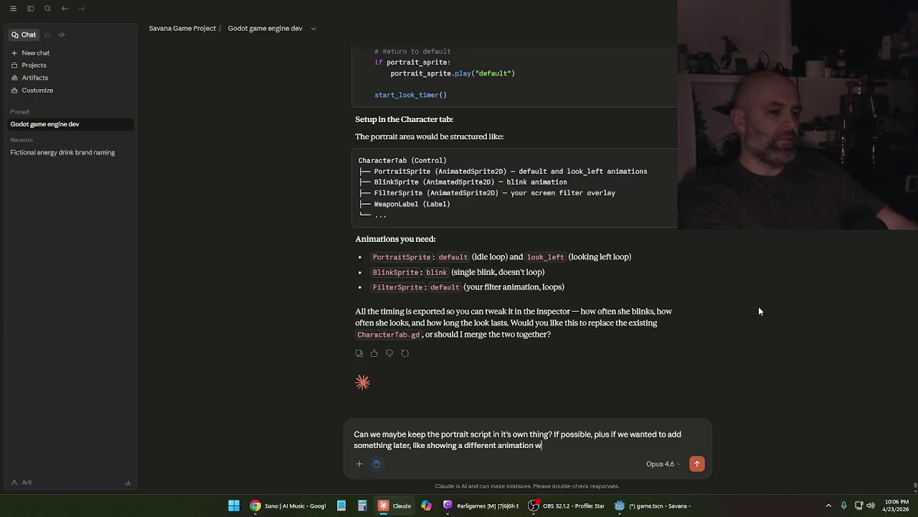
type("hen you get hurt or whatever.")
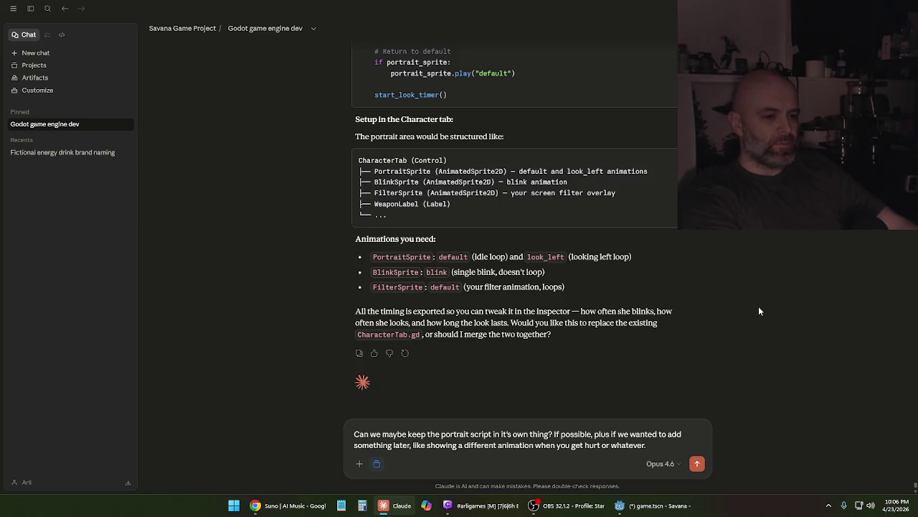
type(" (I don't have t")
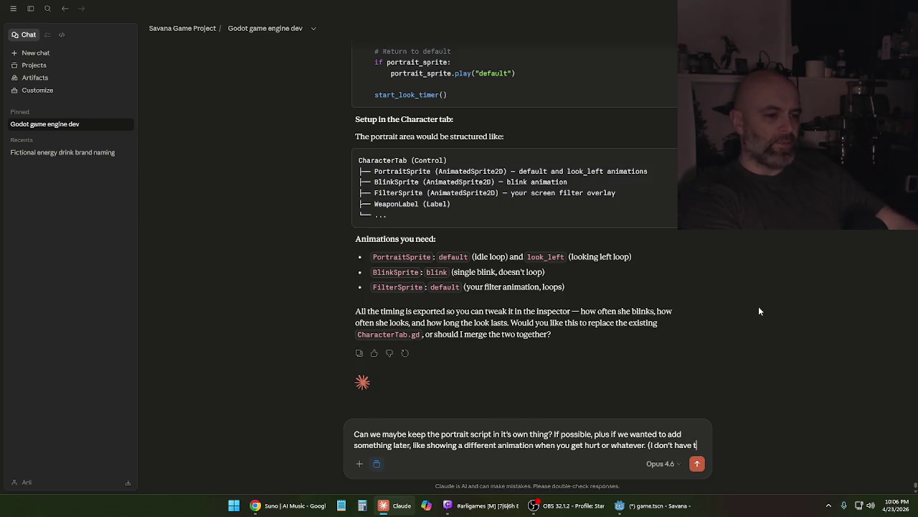
type("hose animation")
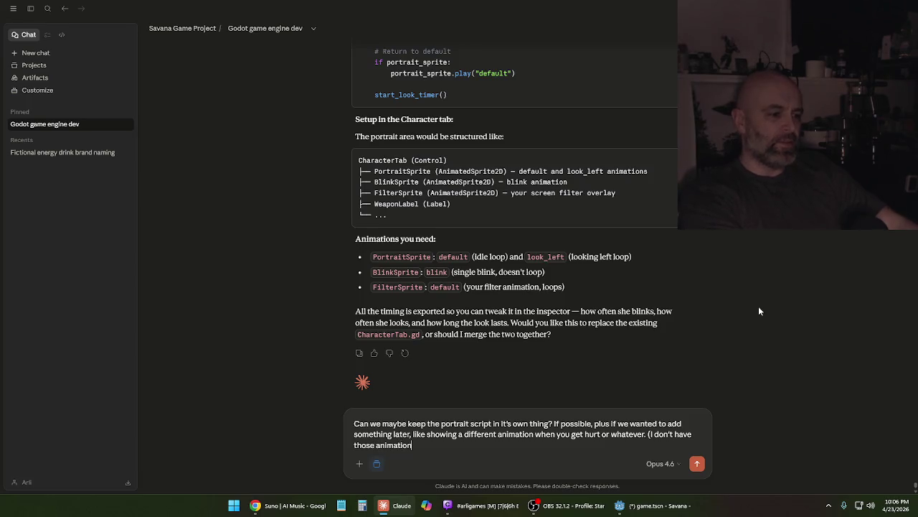
type("s just yet.")
type(")")
key("Return")
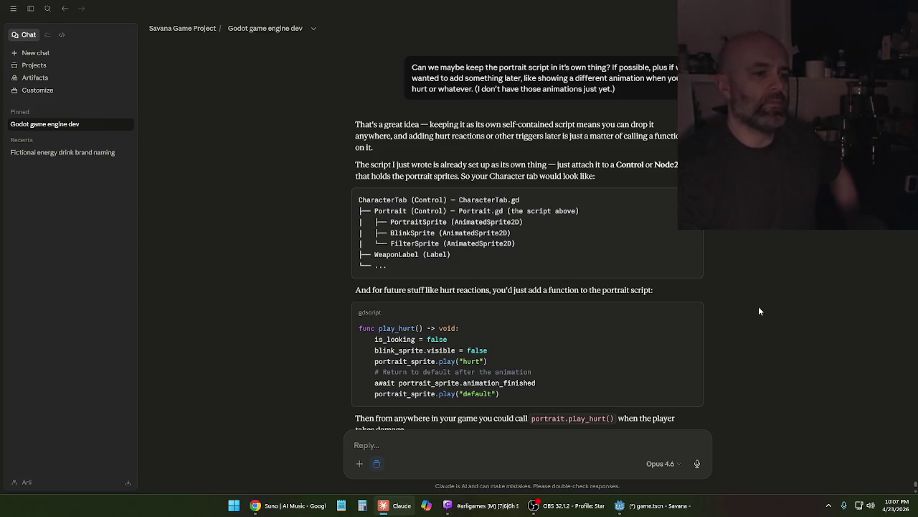
Scroll through the Portrait.gd reply and the earlier script's portrait, blink and filter sprite exports
scroll(704, 268, "down", 1)
scroll(703, 267, "down", 3)
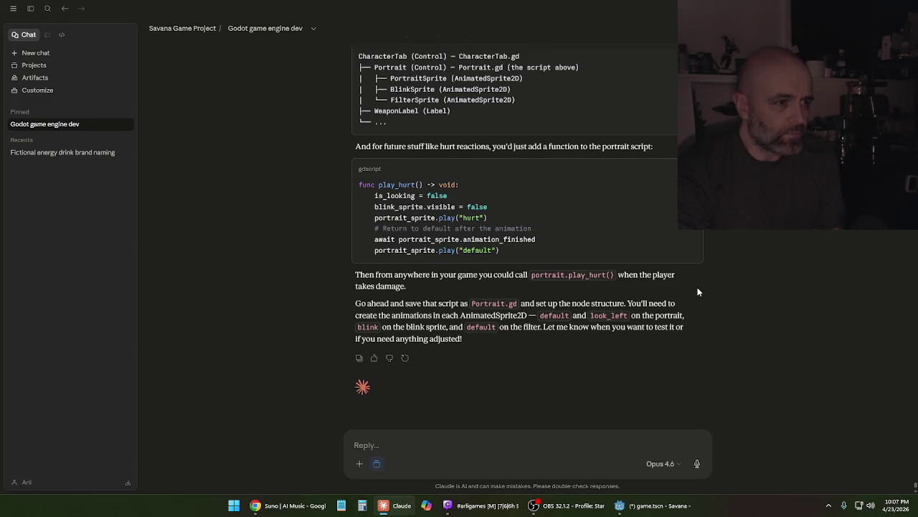
scroll(697, 288, "up", 7)
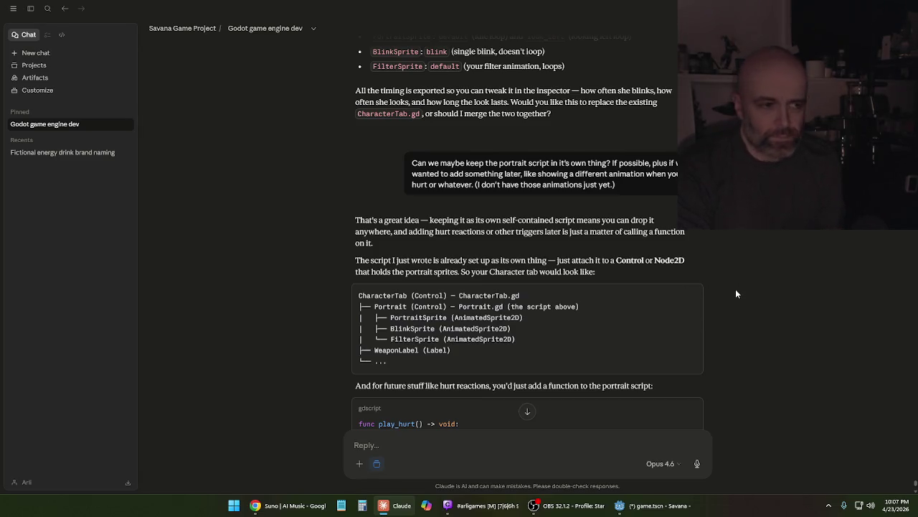
scroll(728, 292, "up", 5)
scroll(727, 287, "up", 10)
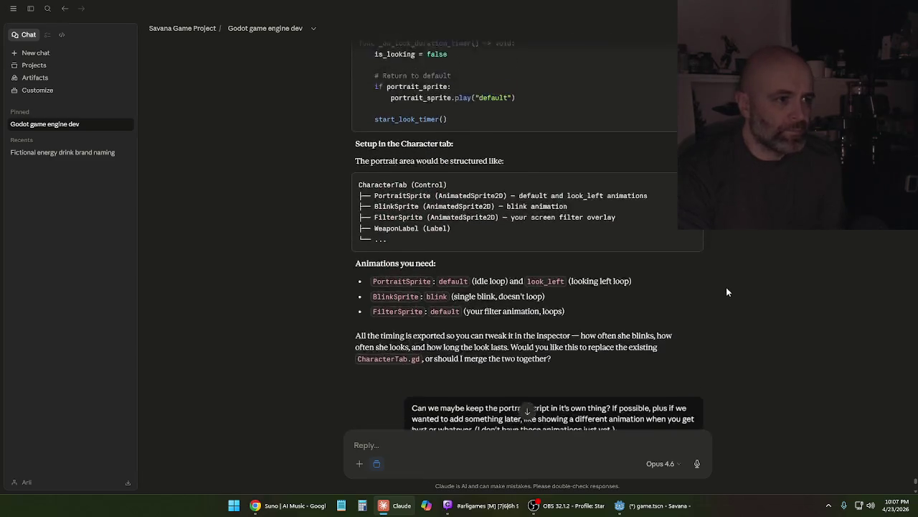
scroll(725, 290, "up", 10)
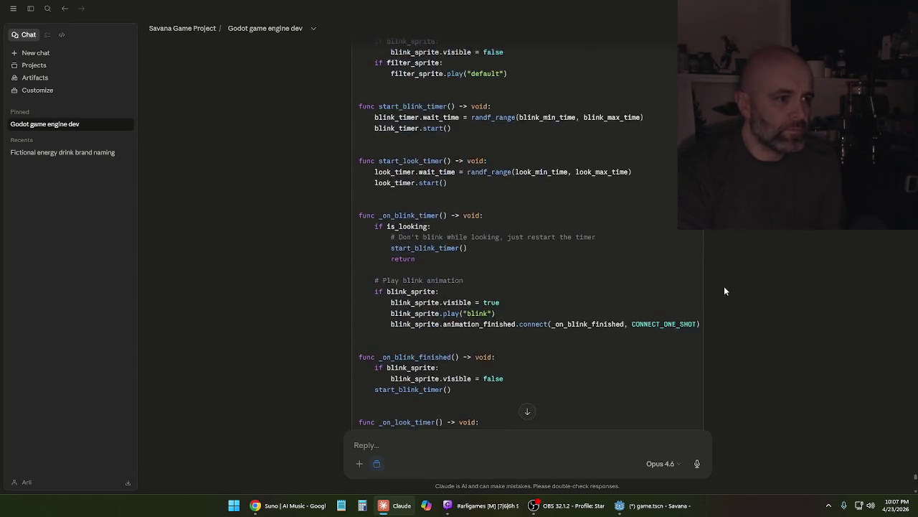
scroll(721, 284, "up", 4)
scroll(721, 283, "down", 8)
scroll(720, 278, "up", 5)
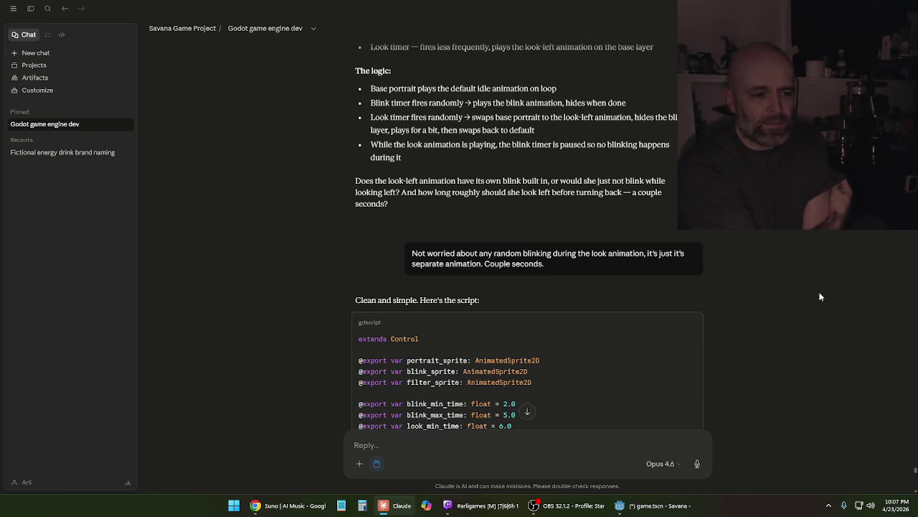
In Godot, open player.tscn and inspect its Sprite2D frames and AnimationPlayer tracks
left_click(626, 506)
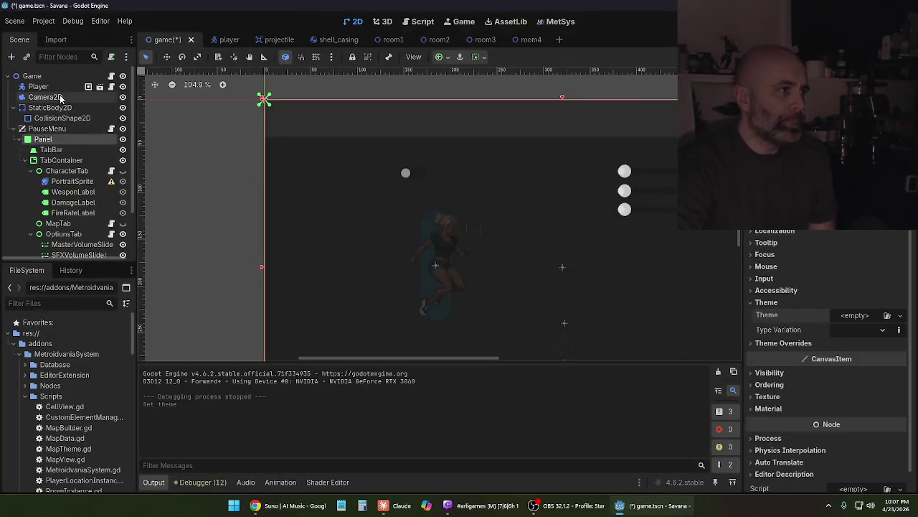
left_click(40, 86)
left_click(88, 86)
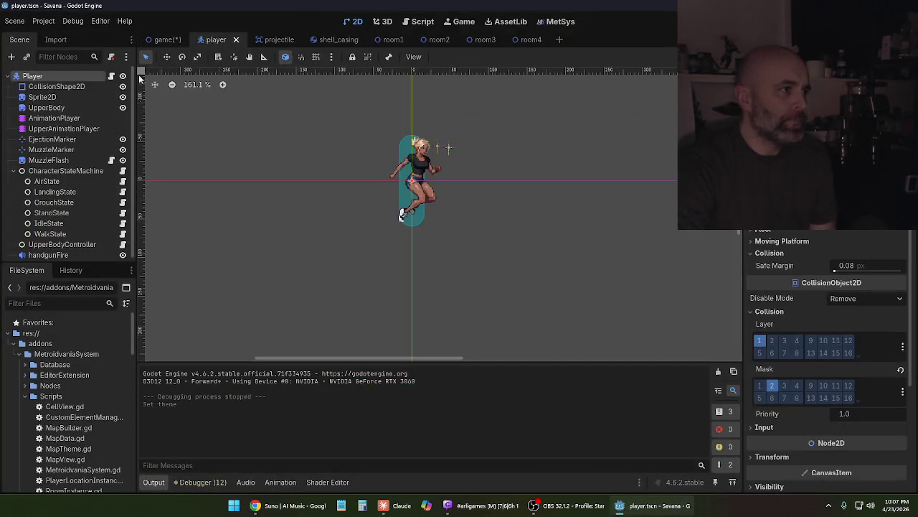
left_click(43, 97)
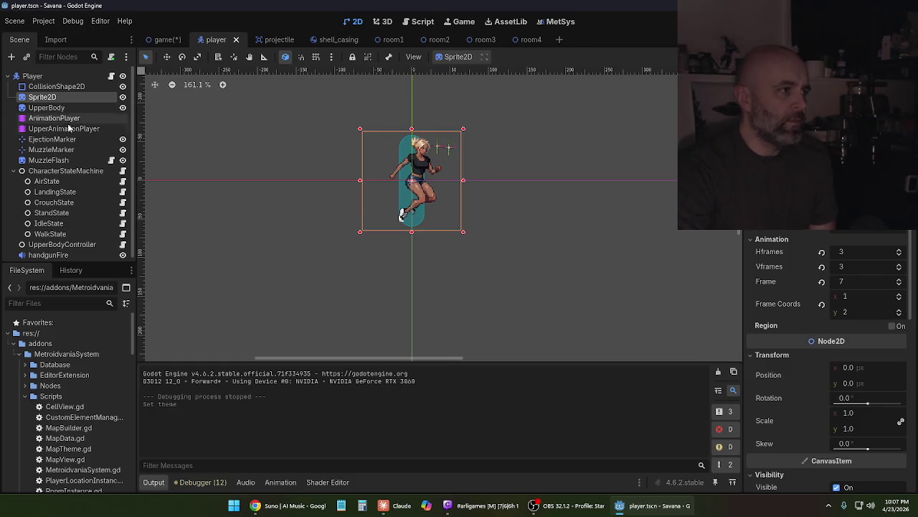
left_click(64, 119)
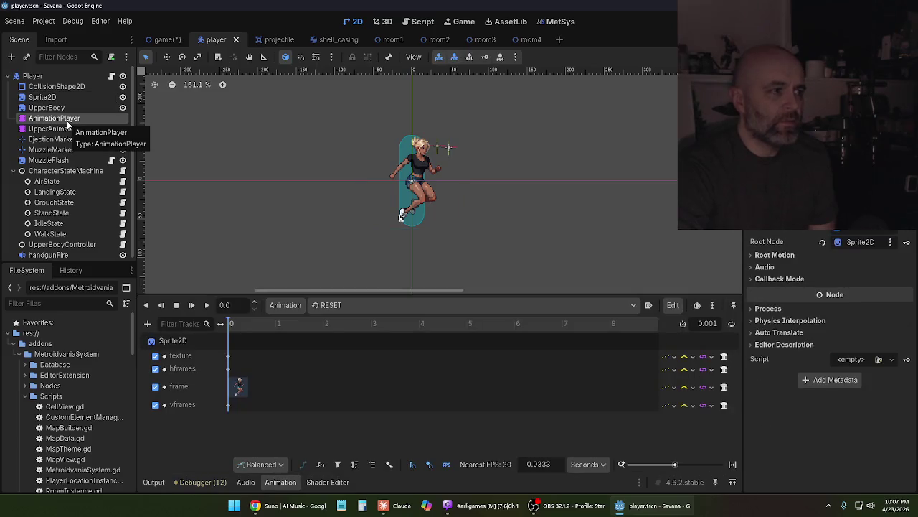
Save all open scenes from the game tab, then return to the Claude chat
left_click(163, 40)
left_click(14, 21)
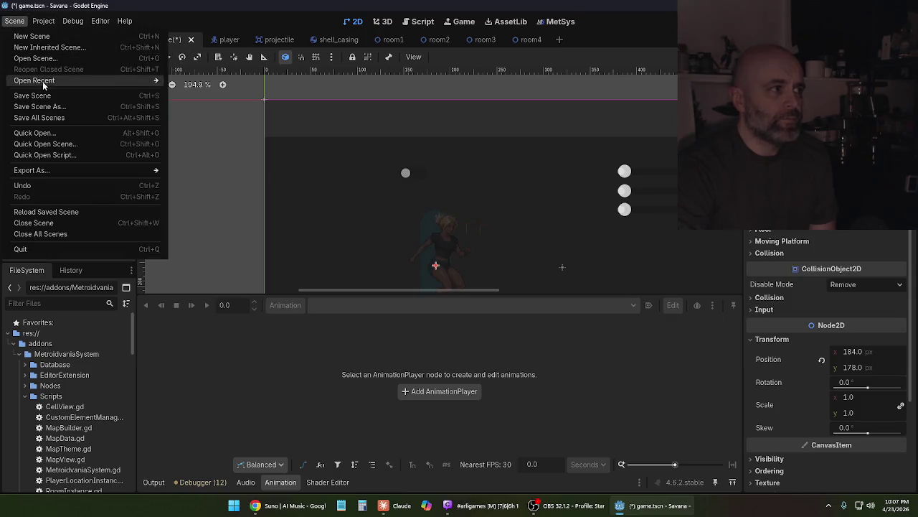
left_click(51, 118)
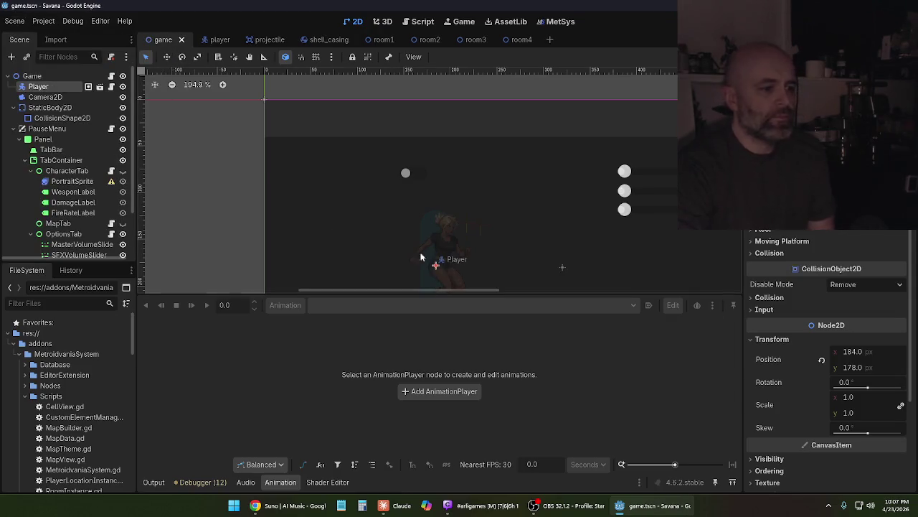
left_click(215, 38)
left_click(163, 39)
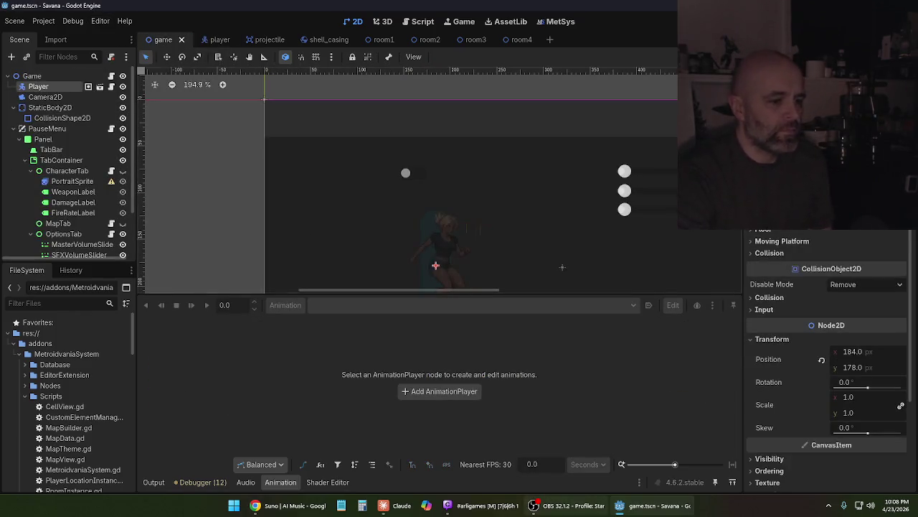
left_click(638, 505)
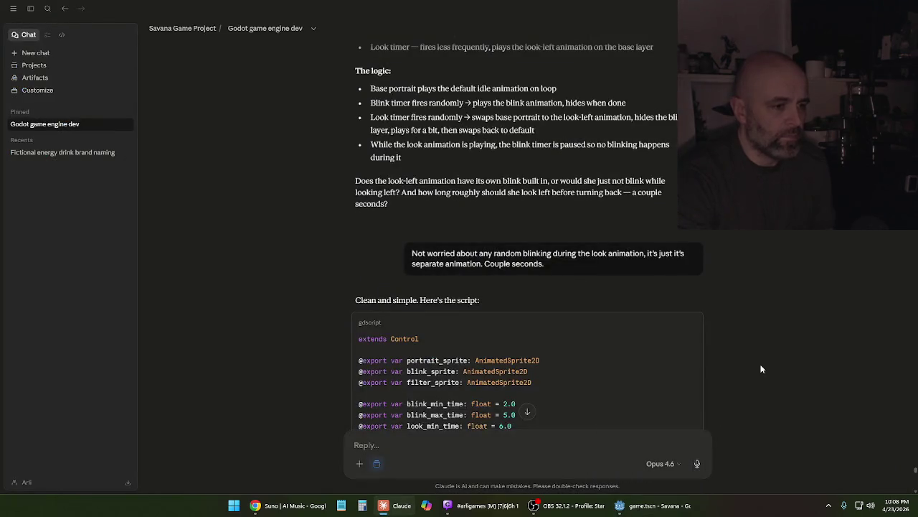
Scroll through Claude's Portrait.gd script, play_hurt function and CharacterTab node layout
scroll(759, 367, "down", 3)
scroll(759, 367, "down", 1)
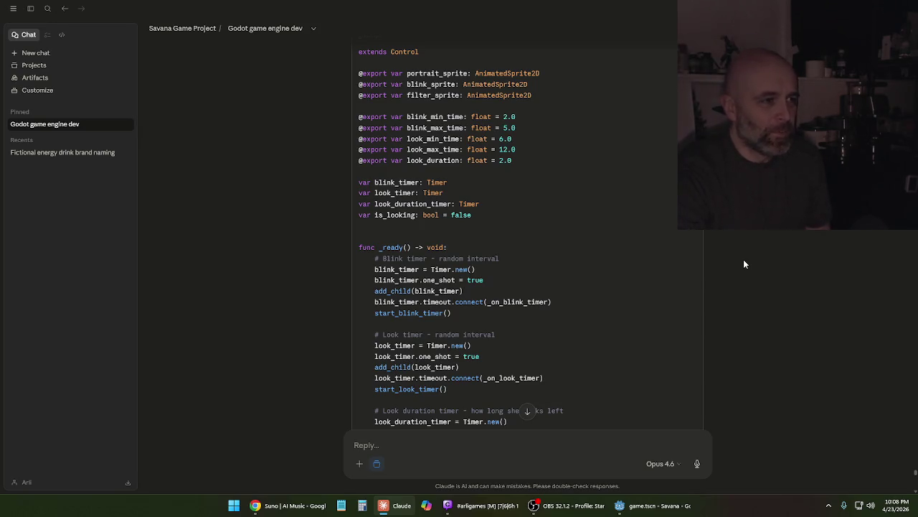
scroll(744, 264, "down", 1)
scroll(744, 264, "down", 15)
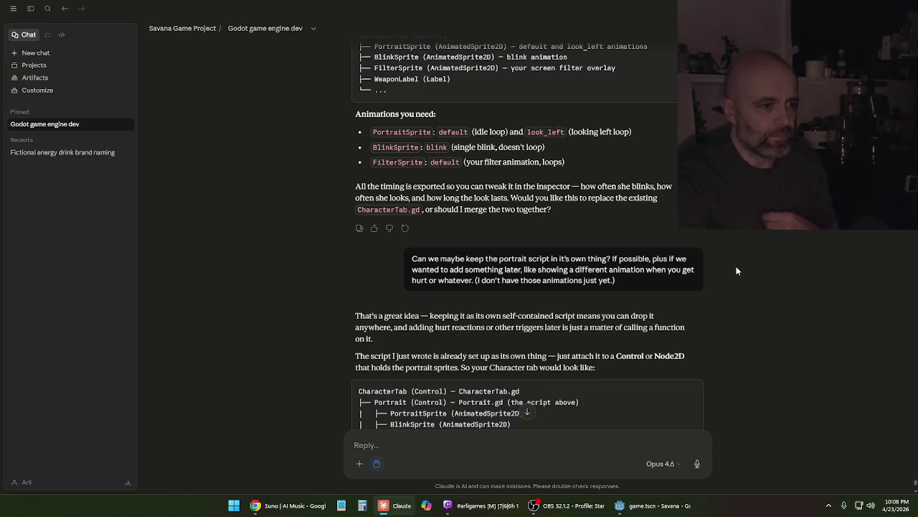
scroll(737, 272, "down", 5)
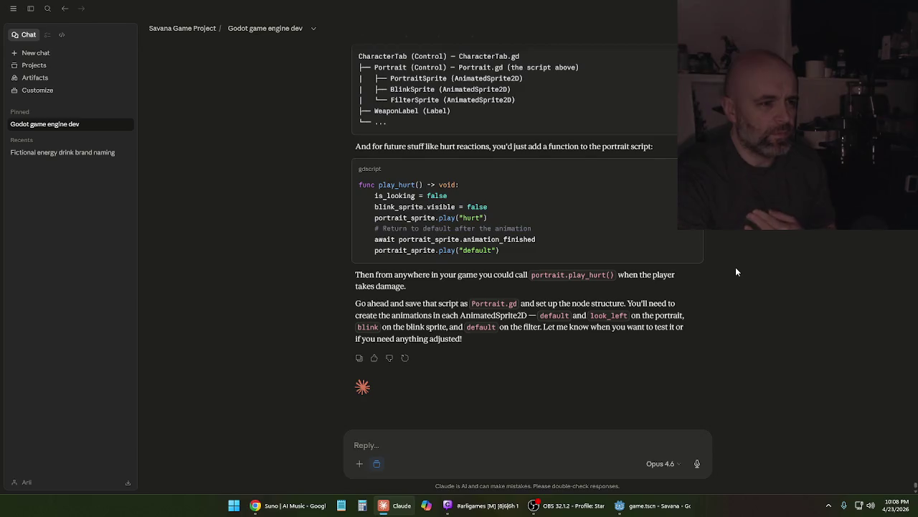
Reread the CharacterTab layout in the reply, then bring the Godot game scene to the front
left_click(644, 512)
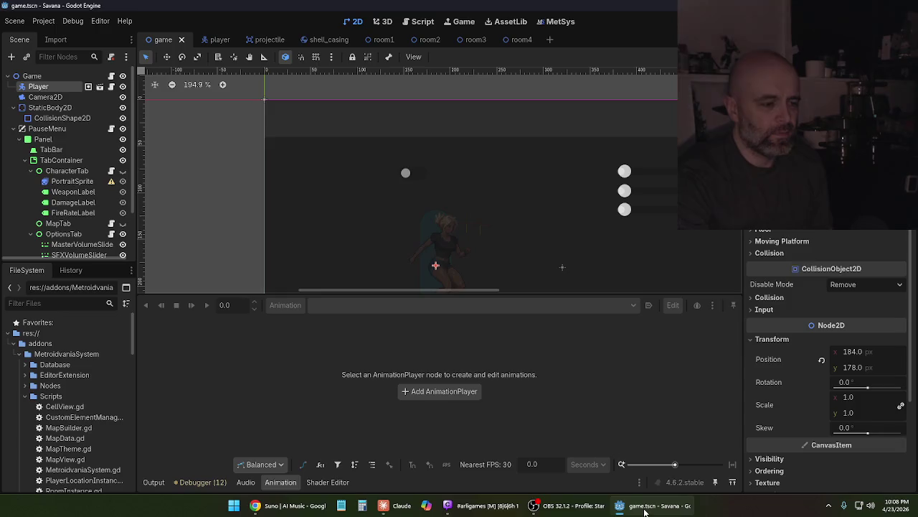
left_click(645, 512)
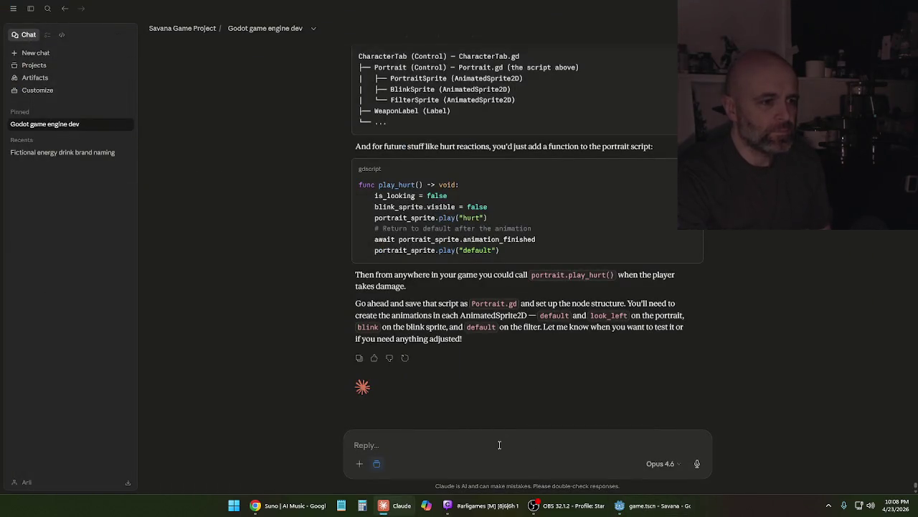
mouse_move(650, 507)
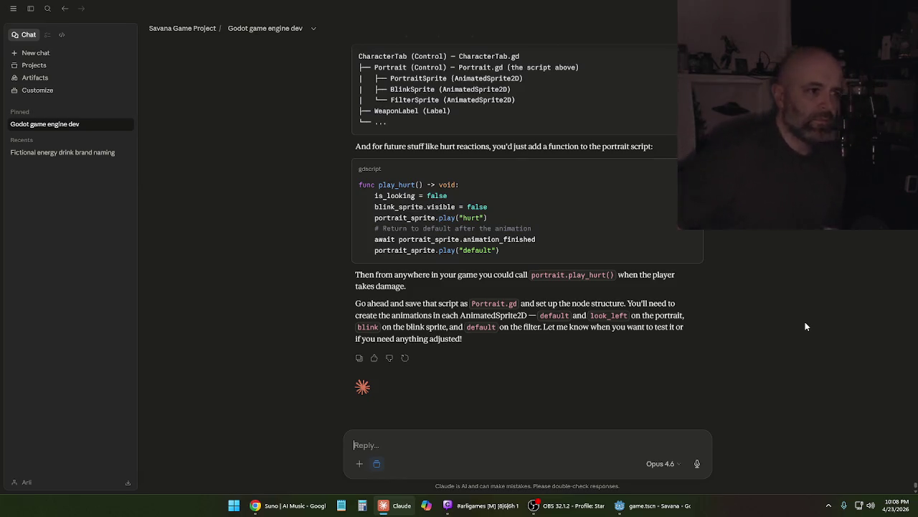
scroll(605, 208, "up", 3)
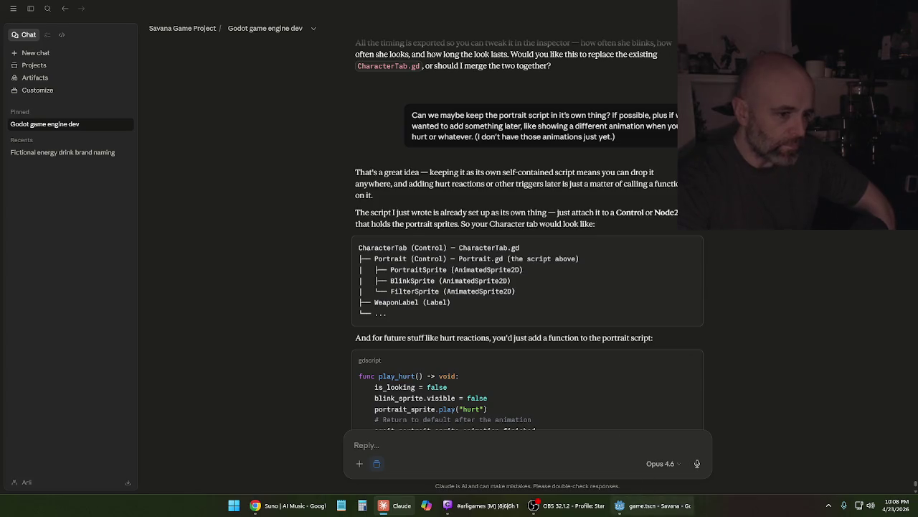
left_click(653, 505)
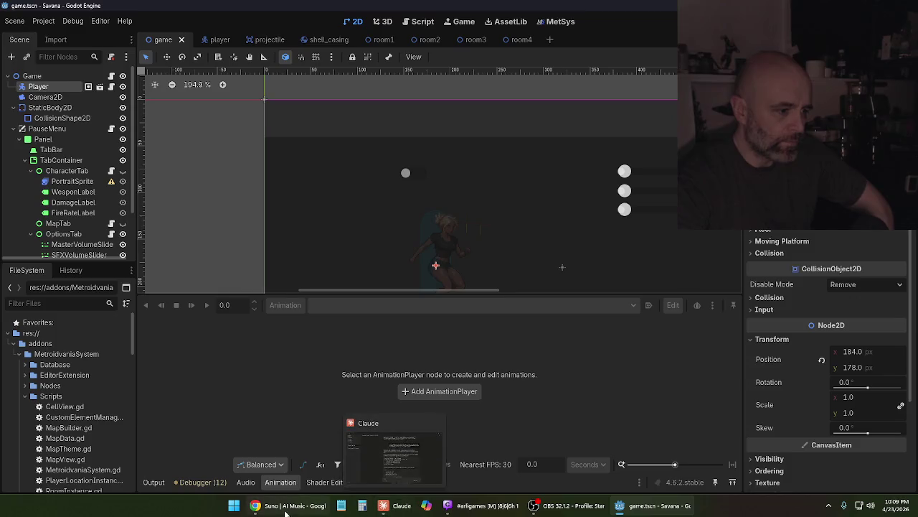
Bring Chrome forward on the YouTube Metroidvania Toolkit video and browse its playlist panel
left_click(287, 505)
left_click(208, 10)
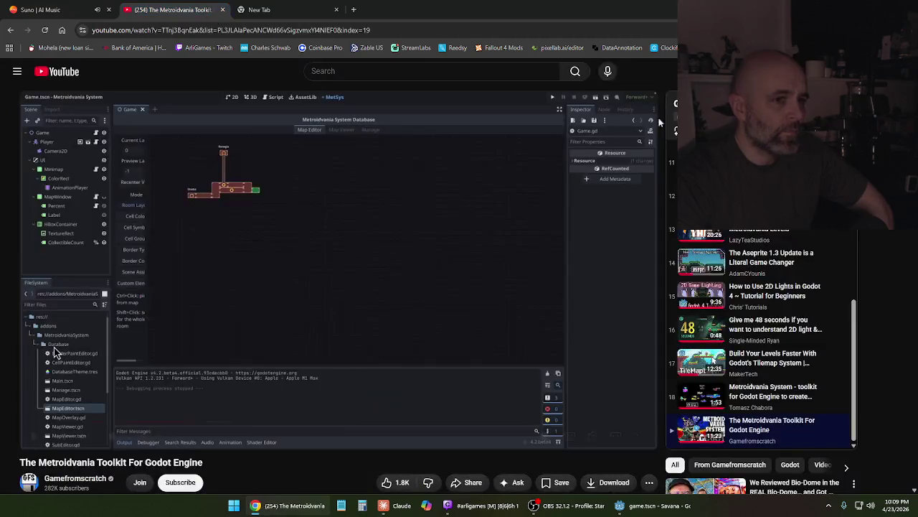
scroll(860, 344, "down", 2)
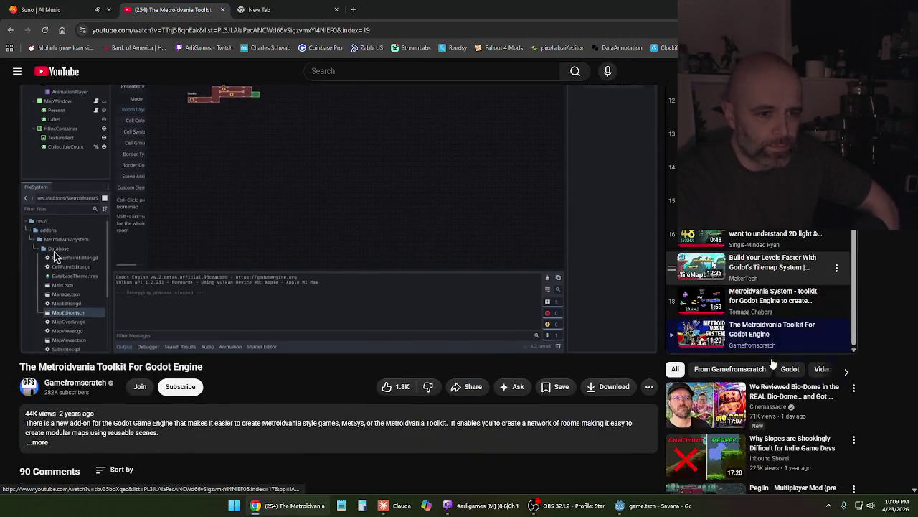
scroll(895, 330, "up", 2)
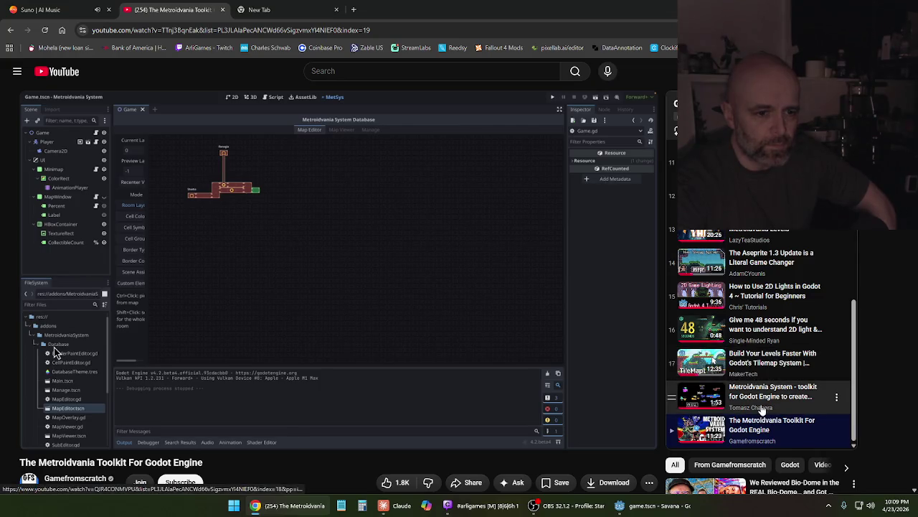
scroll(770, 334, "up", 5)
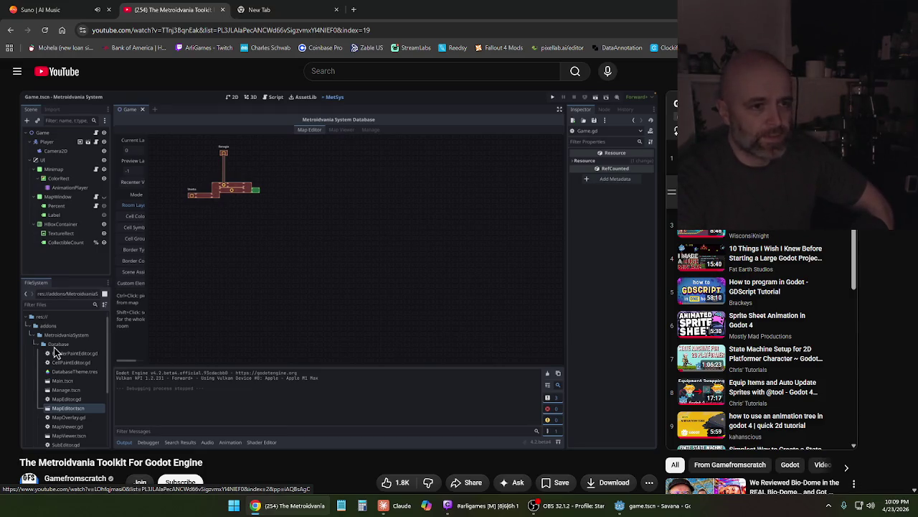
Play playlist item 2, 'How to make a Video Game - Godot Beginner Tutorial', briefly checking the Suno tab
left_click(768, 187)
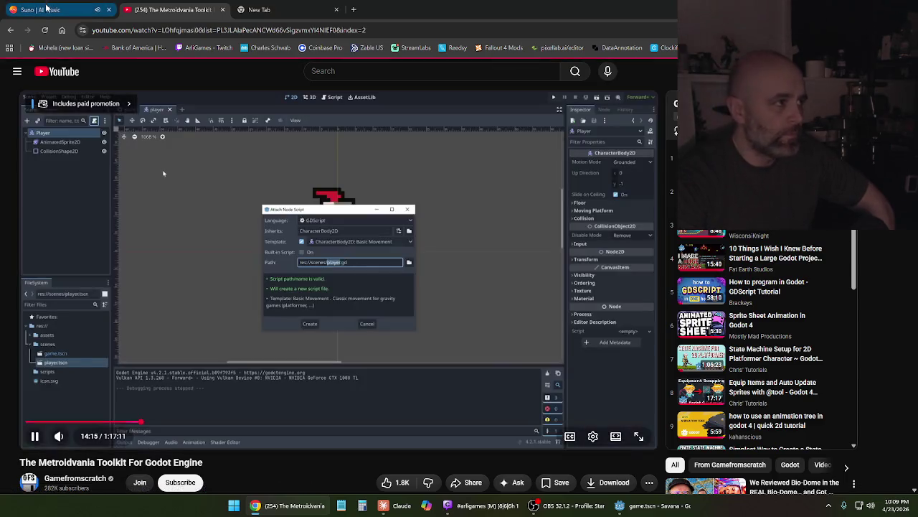
left_click(47, 9)
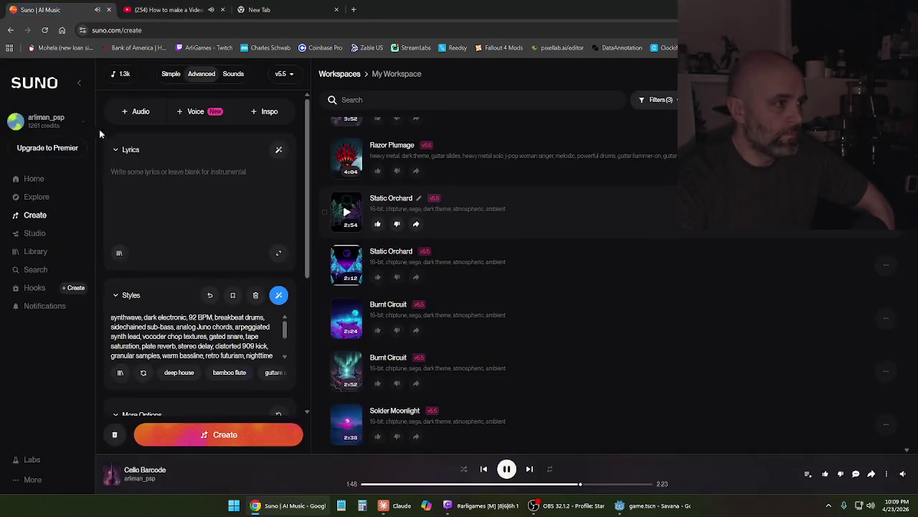
left_click(165, 9)
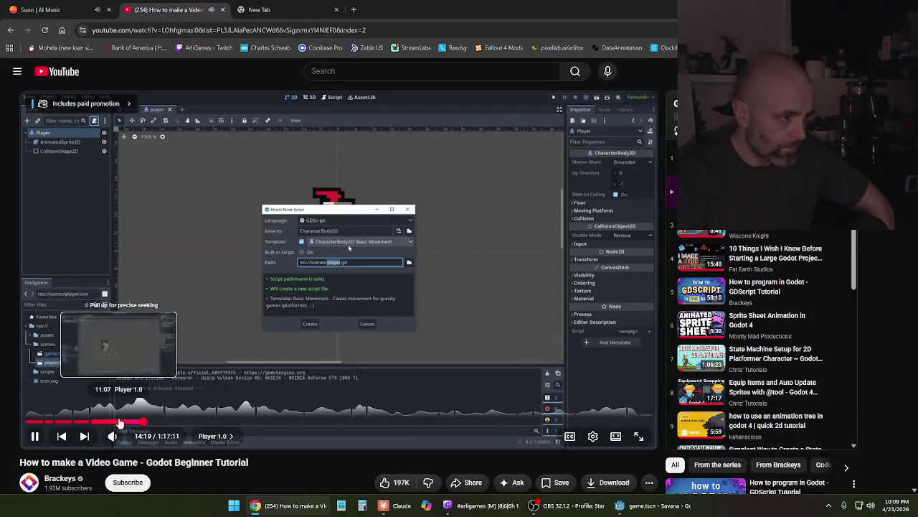
Pause the Godot beginner tutorial and drag the seek bar back to about 8:03
left_click(275, 342)
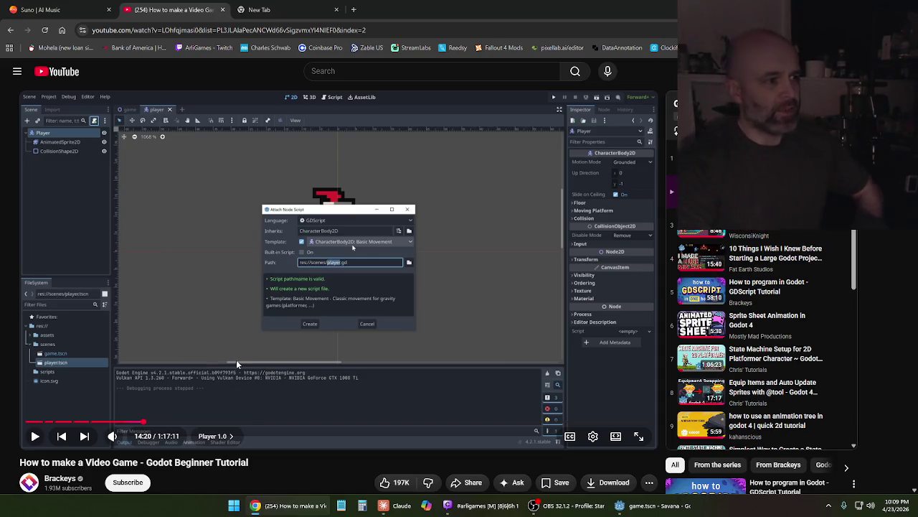
left_click(126, 422)
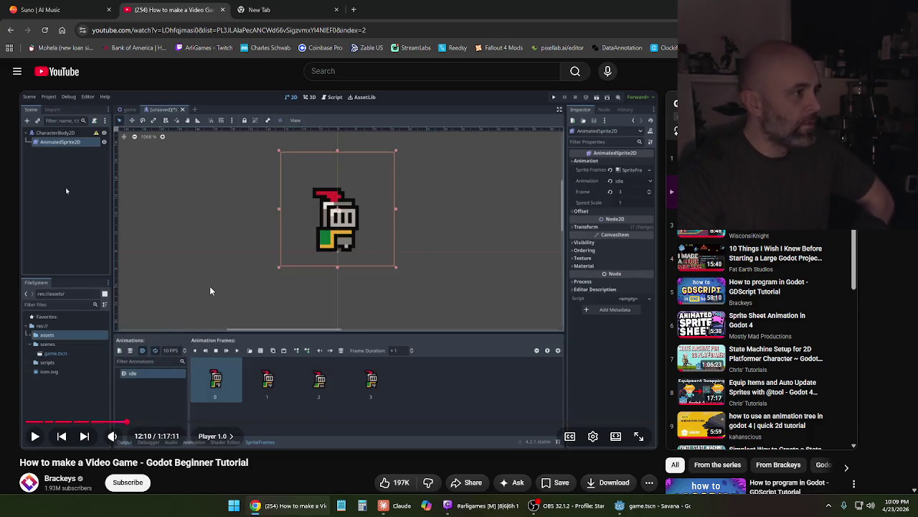
mouse_move(125, 423)
left_mouse_down()
mouse_move(86, 425)
mouse_move(150, 373)
mouse_move(269, 342)
left_mouse_up()
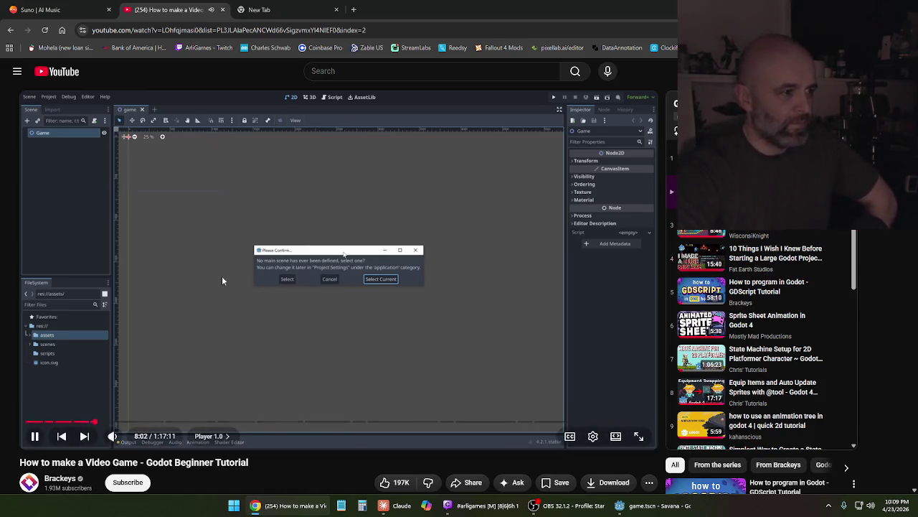
left_click(536, 343)
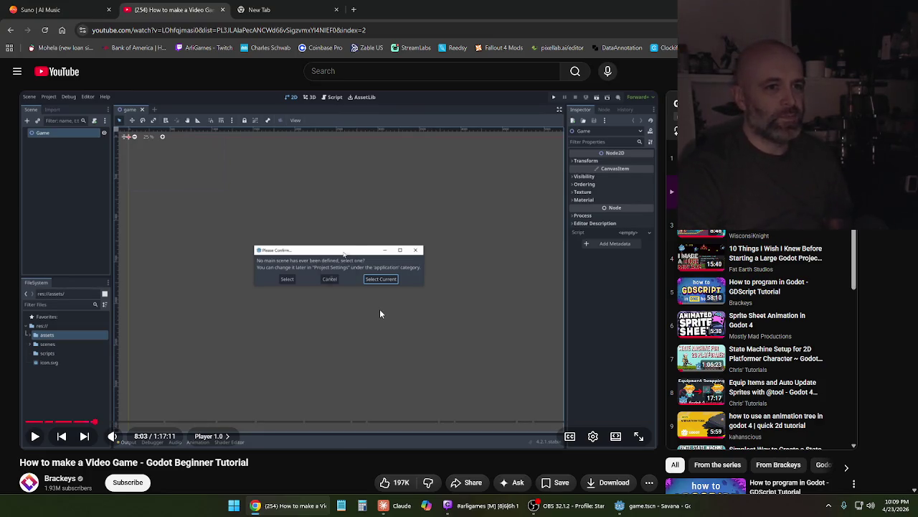
Toggle playback until the tutorial sits at 8:25 on the empty Godot editor scene
left_click(380, 314)
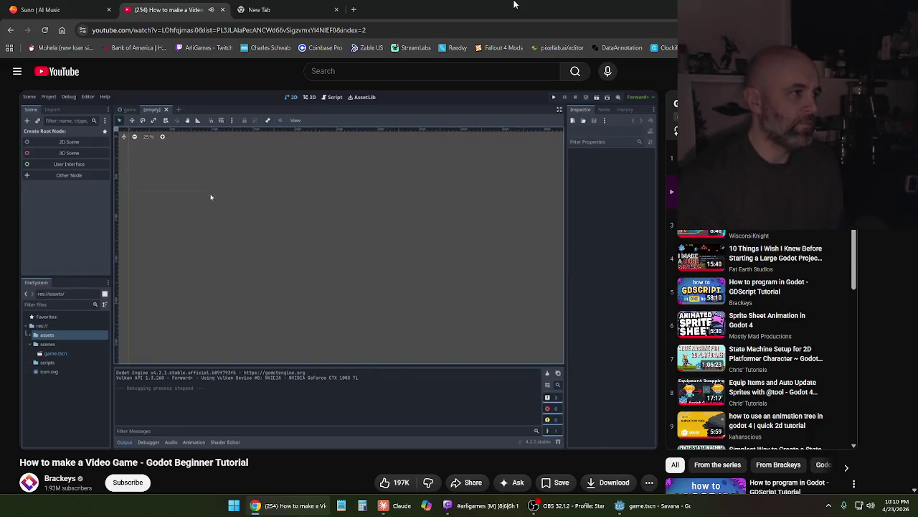
left_click(327, 285)
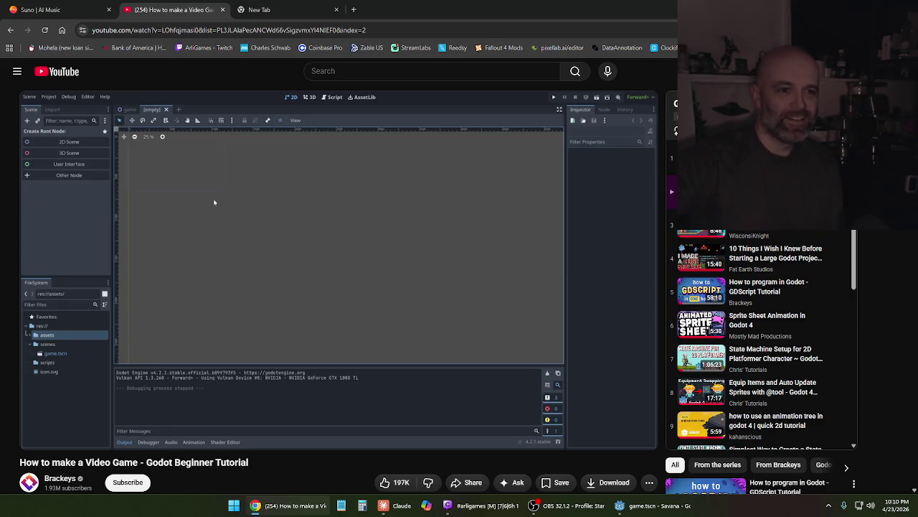
mouse_move(333, 248)
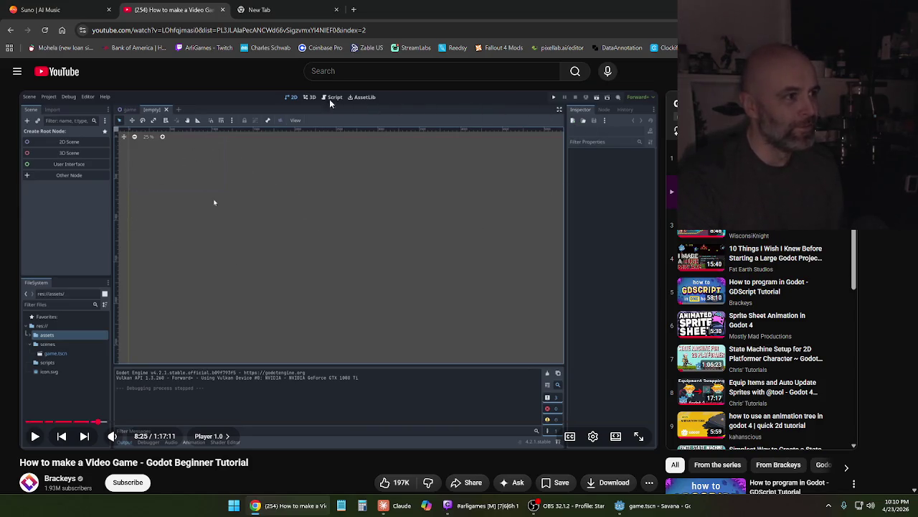
left_click(336, 233)
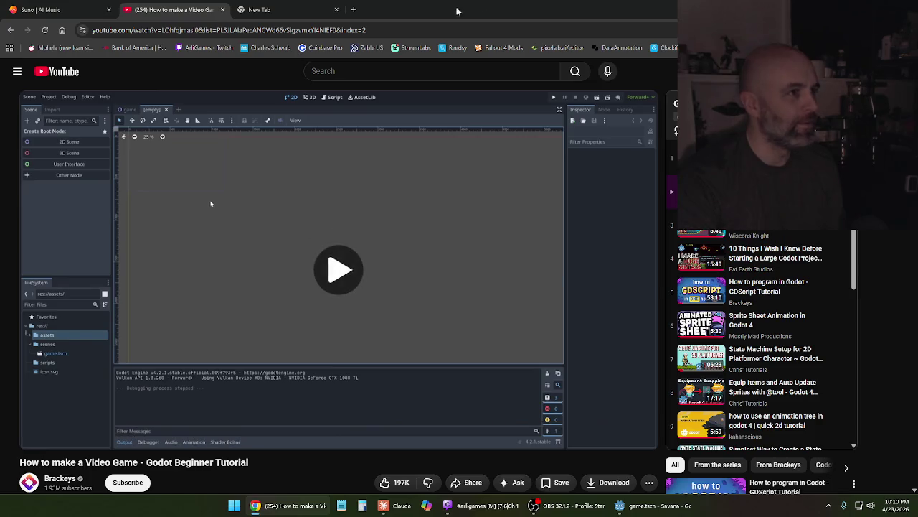
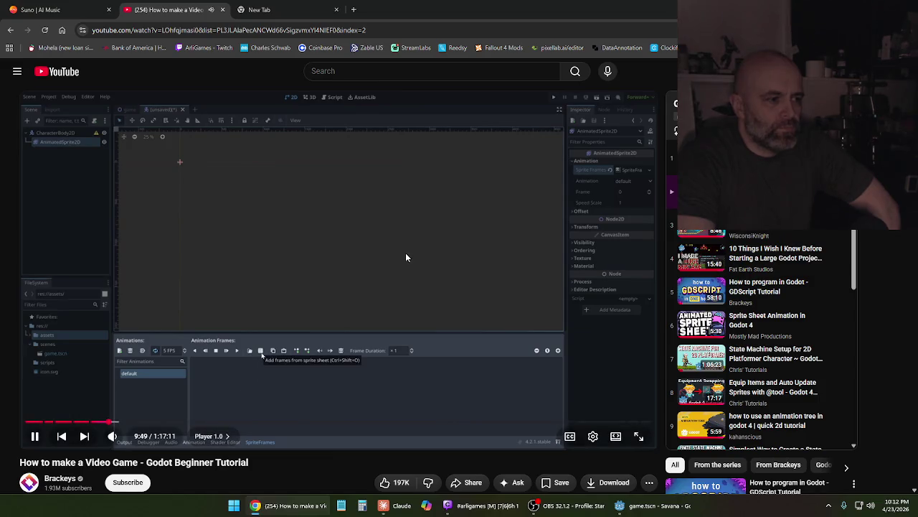
Pause the YouTube Godot tutorial at 9:51 and minimise Chrome to reveal the Godot editor
left_click(406, 254)
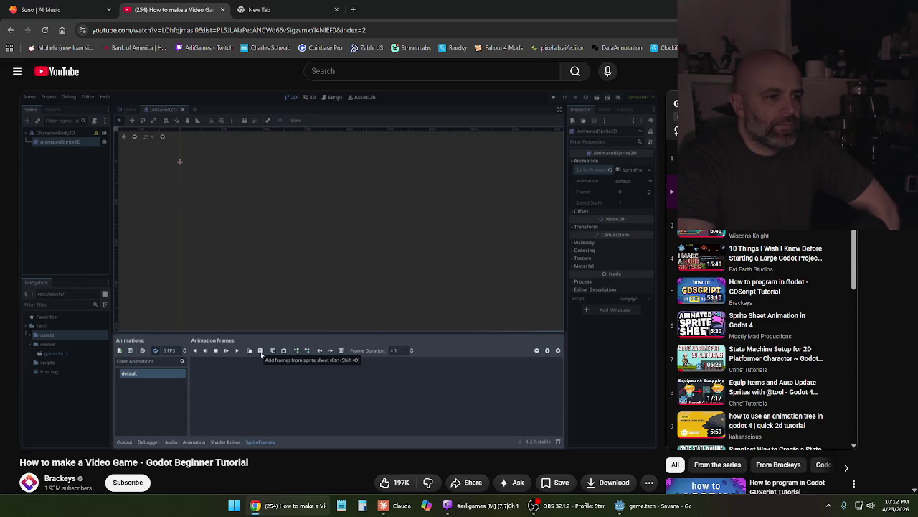
mouse_move(383, 271)
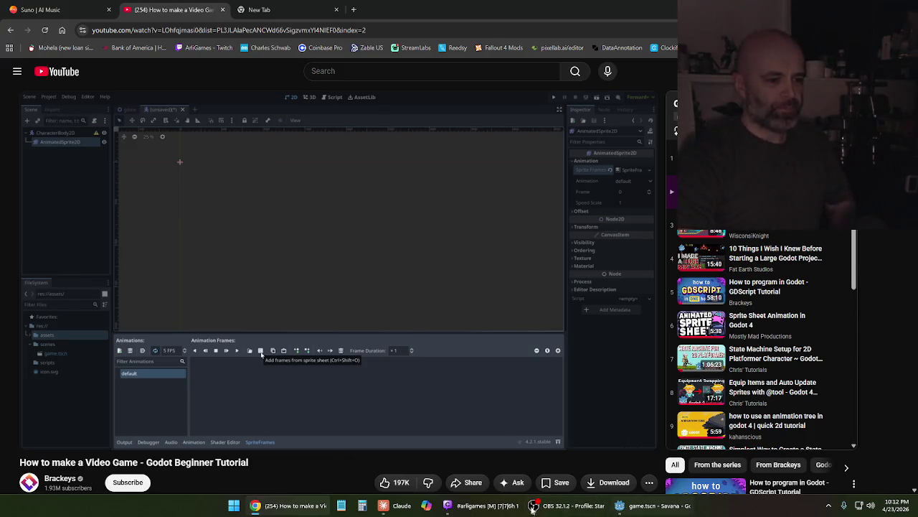
left_click(300, 511)
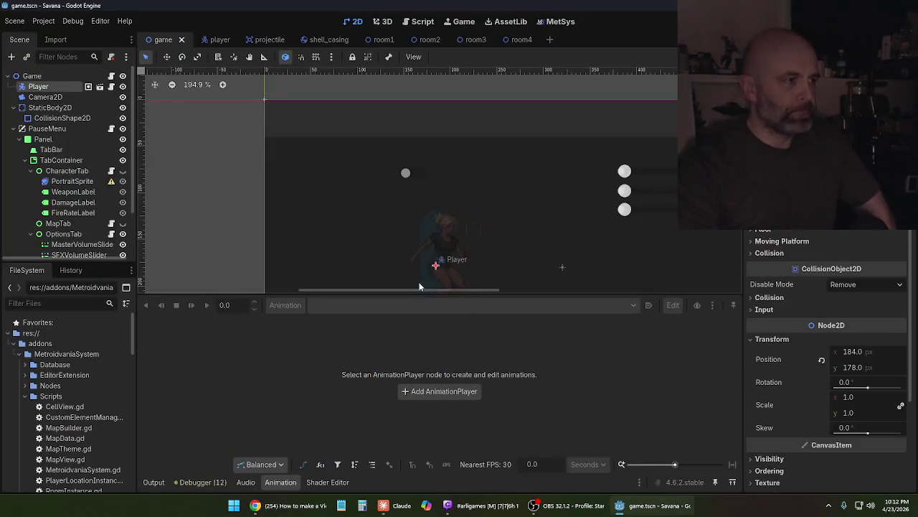
Resume Suno's Cello Barcode track, then bring up the Claude 'Godot game engine dev' chat
left_click(289, 511)
left_click(43, 9)
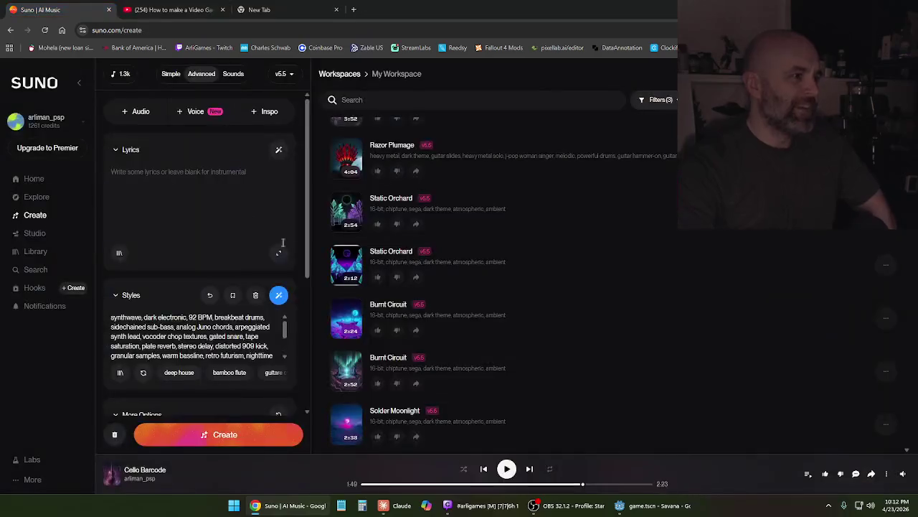
left_click(506, 468)
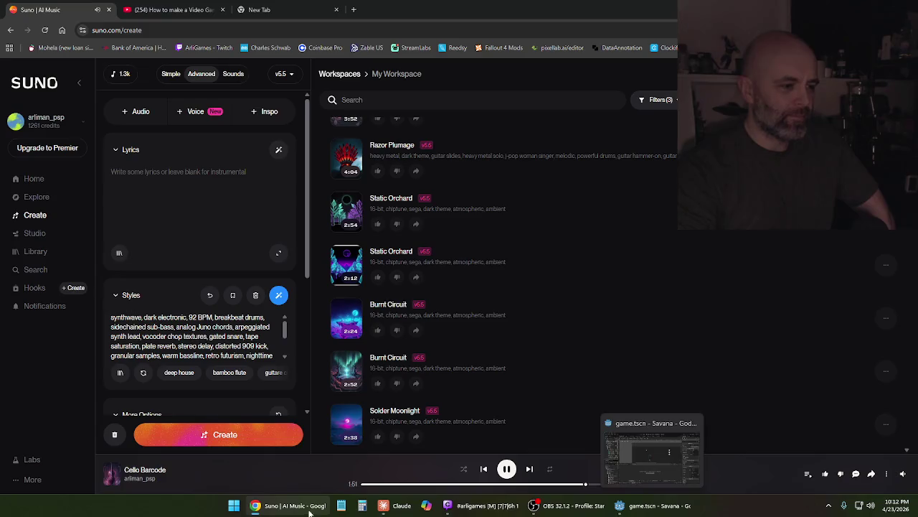
left_click(653, 510)
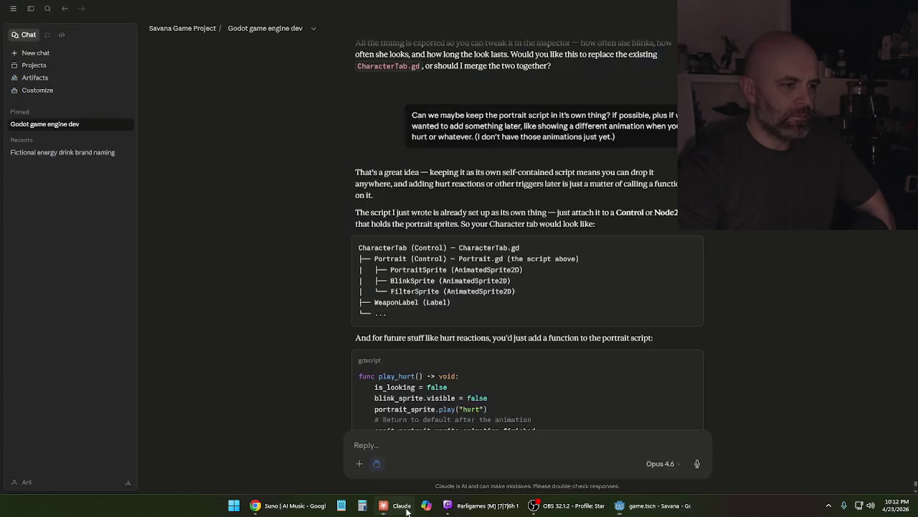
left_click(406, 510)
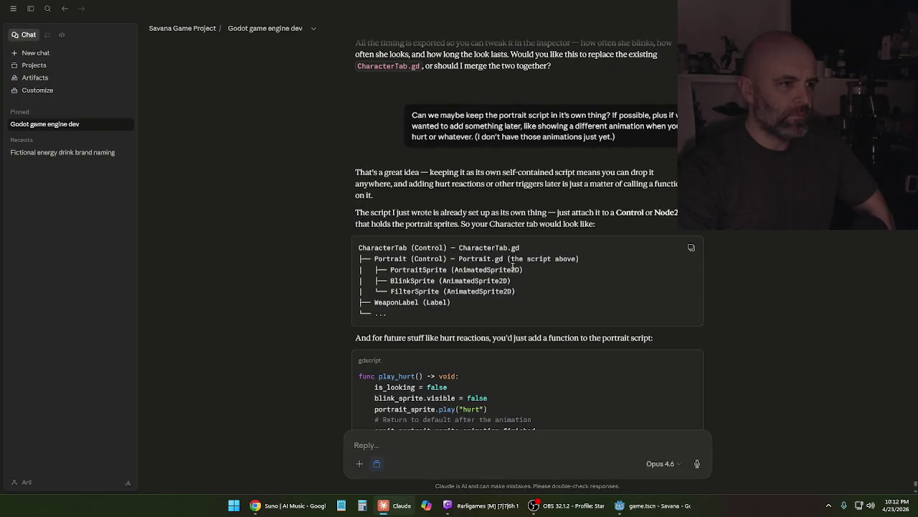
scroll(514, 270, "up", 2)
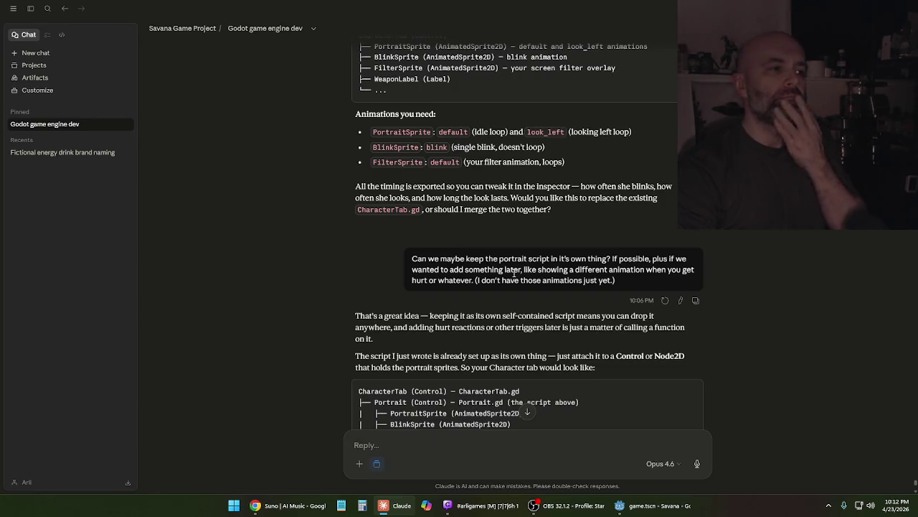
scroll(512, 272, "up", 1)
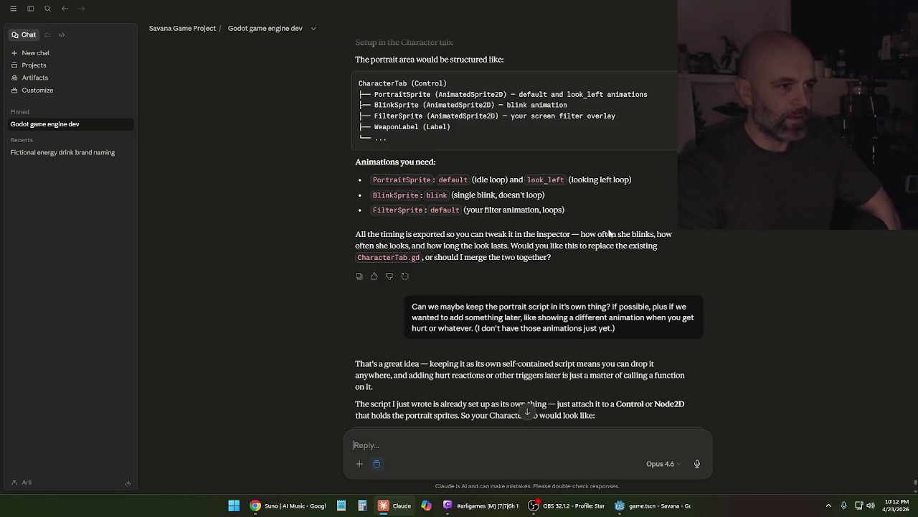
scroll(609, 232, "down", 3)
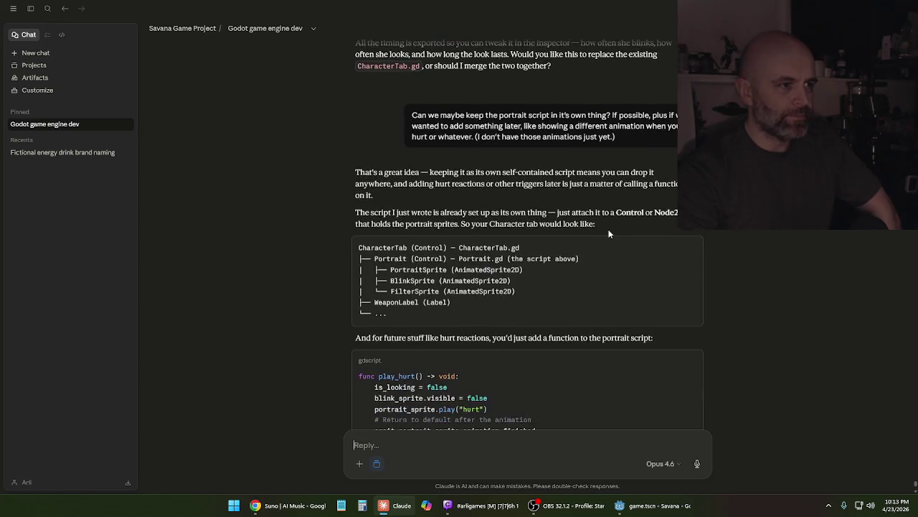
scroll(608, 231, "up", 2)
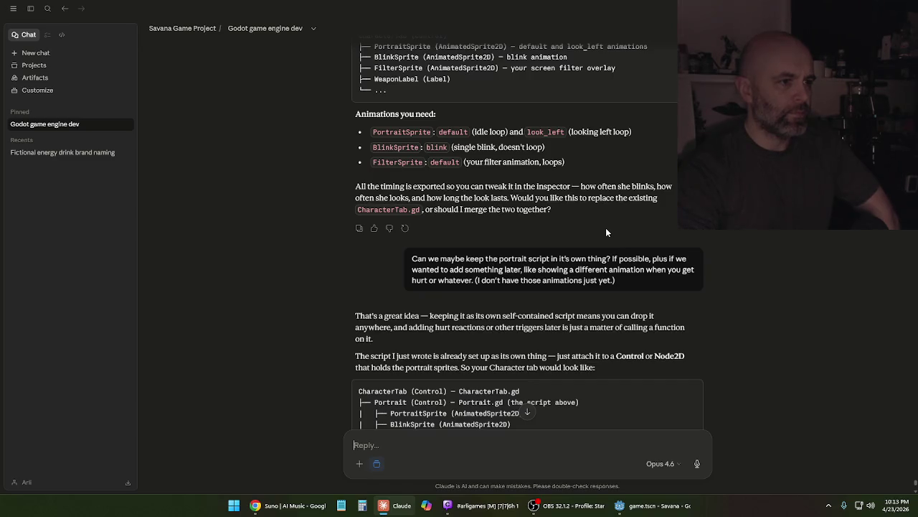
scroll(606, 228, "down", 4)
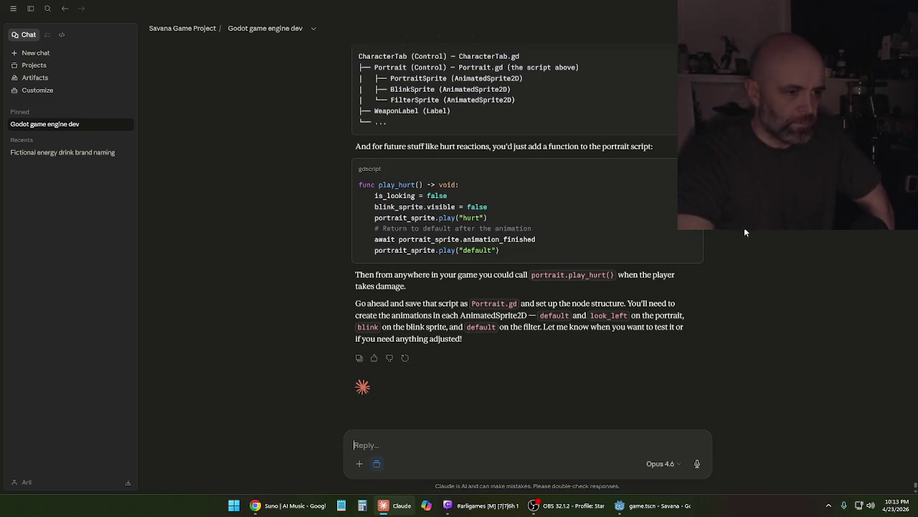
scroll(726, 247, "up", 2)
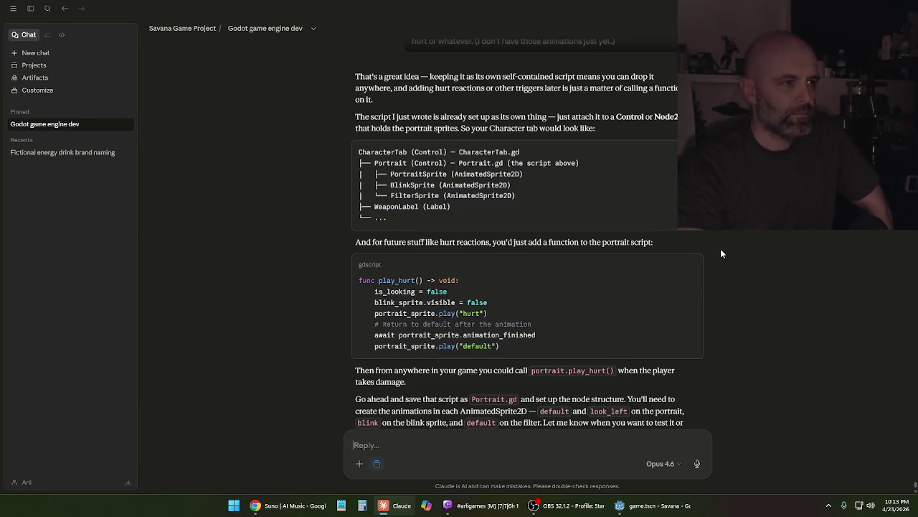
scroll(722, 253, "up", 5)
scroll(724, 257, "up", 2)
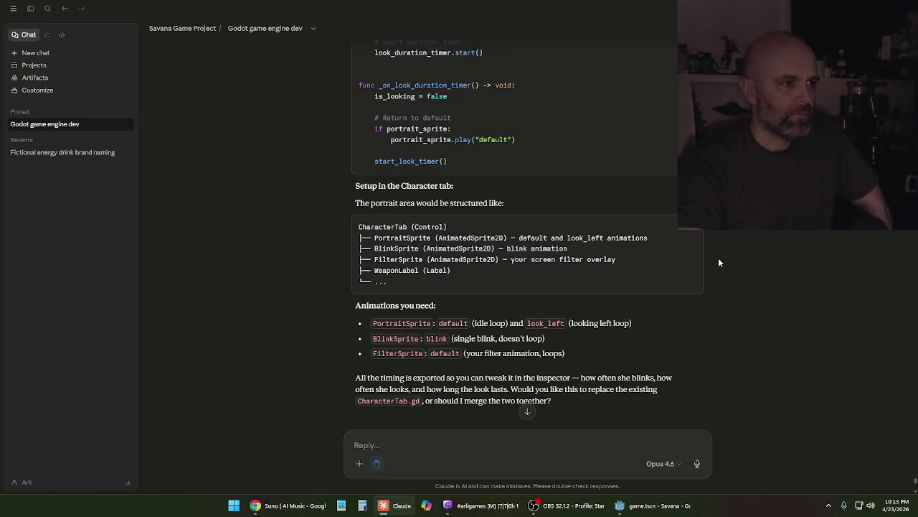
scroll(719, 262, "up", 2)
scroll(719, 264, "up", 10)
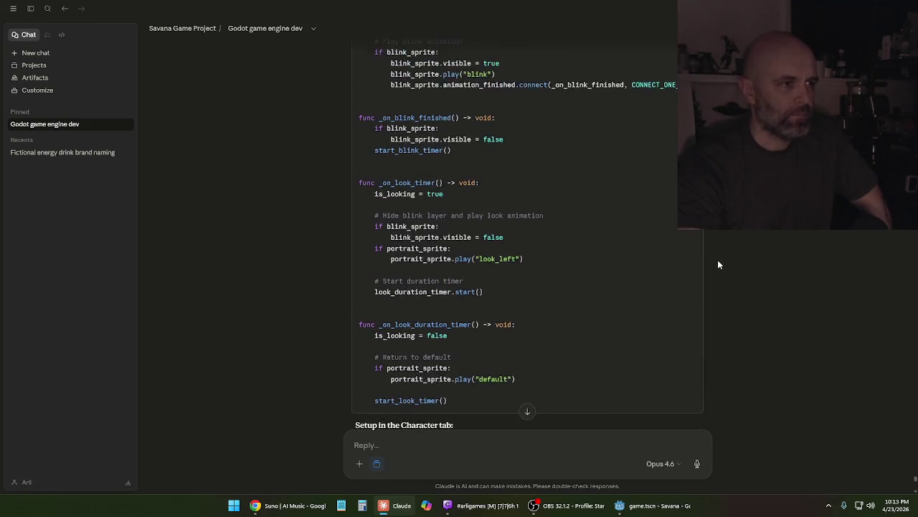
scroll(716, 264, "up", 5)
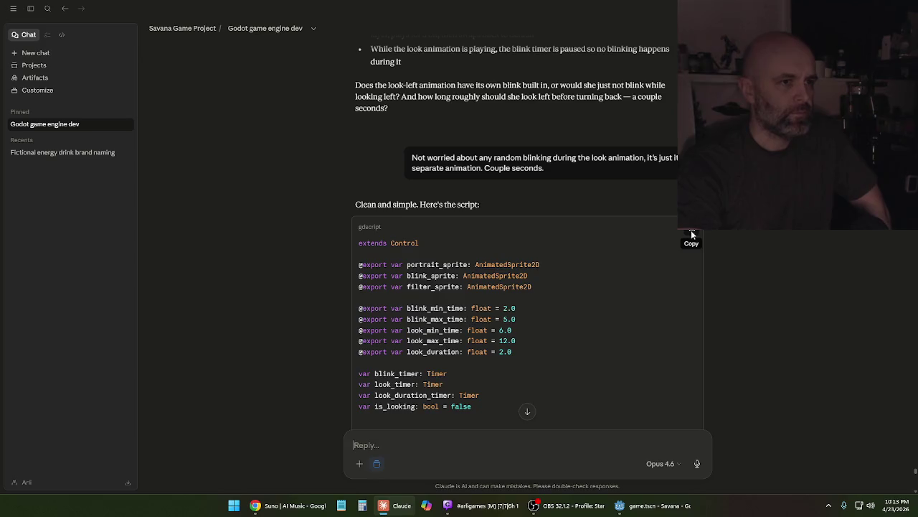
scroll(762, 257, "up", 2)
scroll(763, 258, "down", 5)
scroll(762, 258, "down", 15)
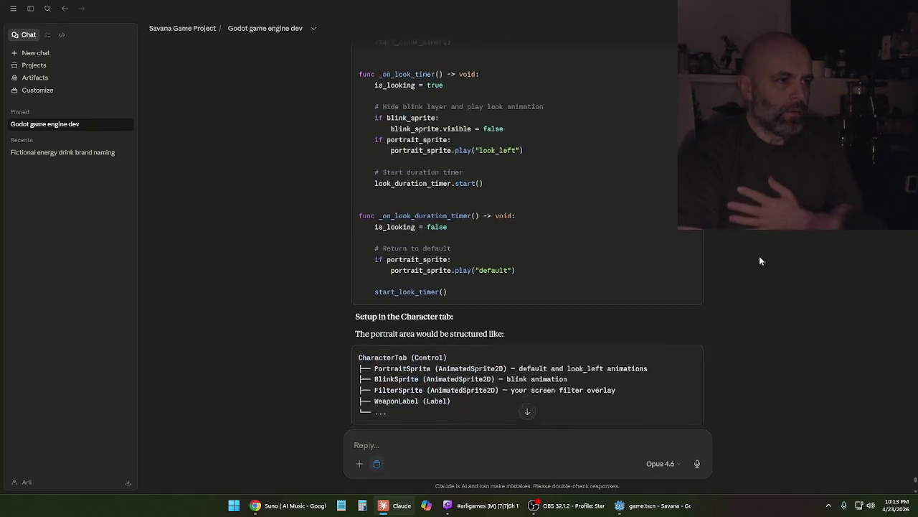
scroll(759, 255, "down", 2)
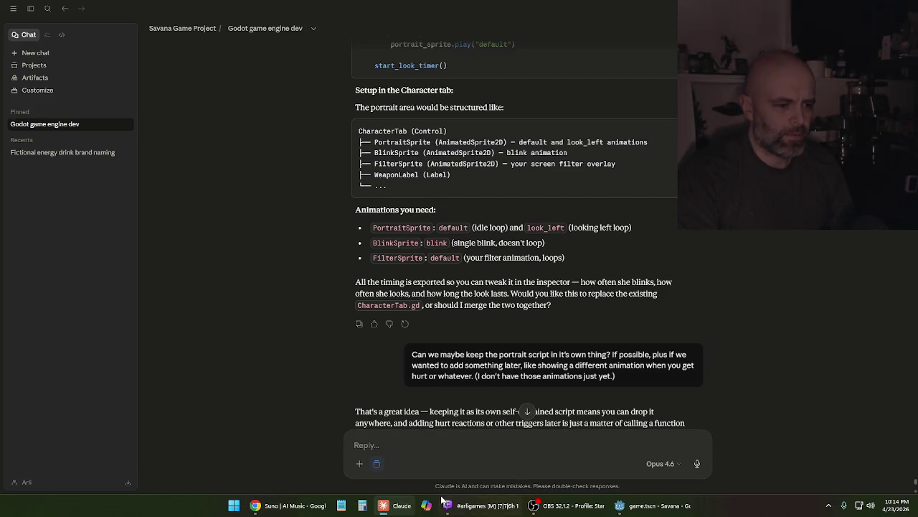
Paste the CharacterTab node layout into a new Notepad note, then go back to the Claude chat
left_click(341, 505)
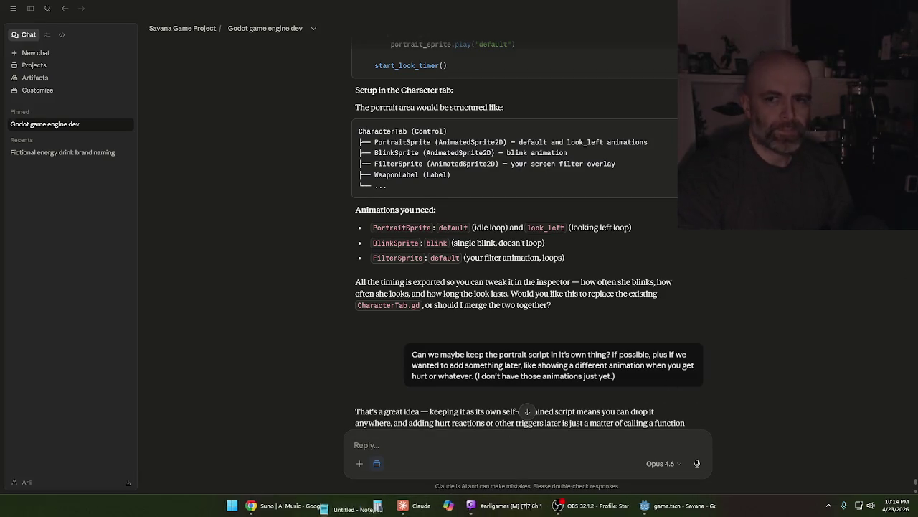
key("ctrl+v")
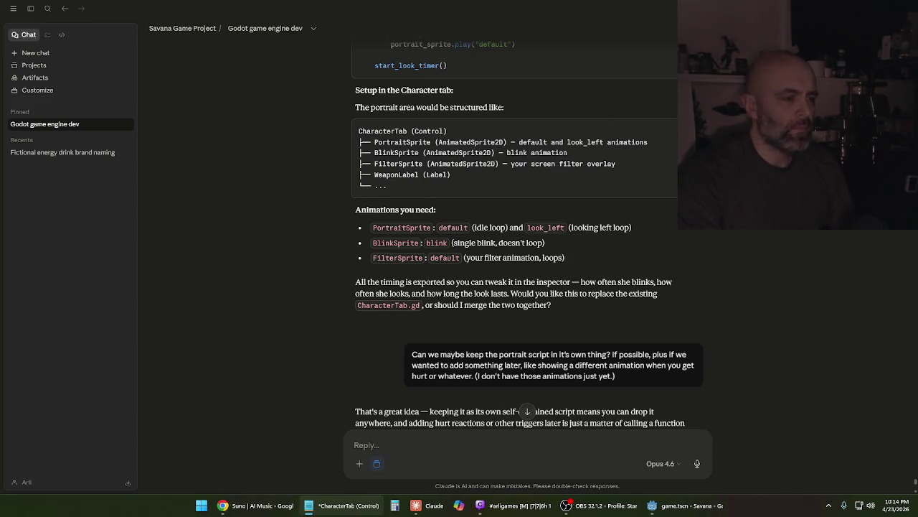
key("alt+Tab")
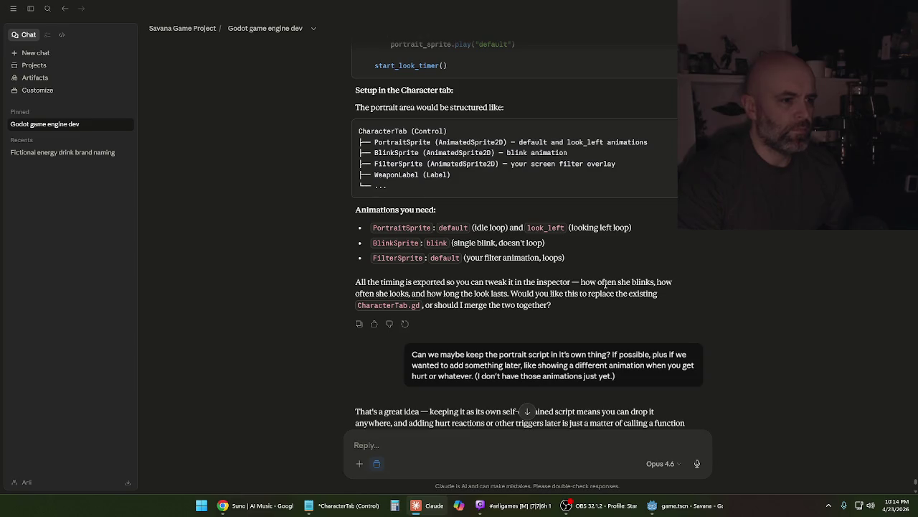
scroll(604, 283, "down", 5)
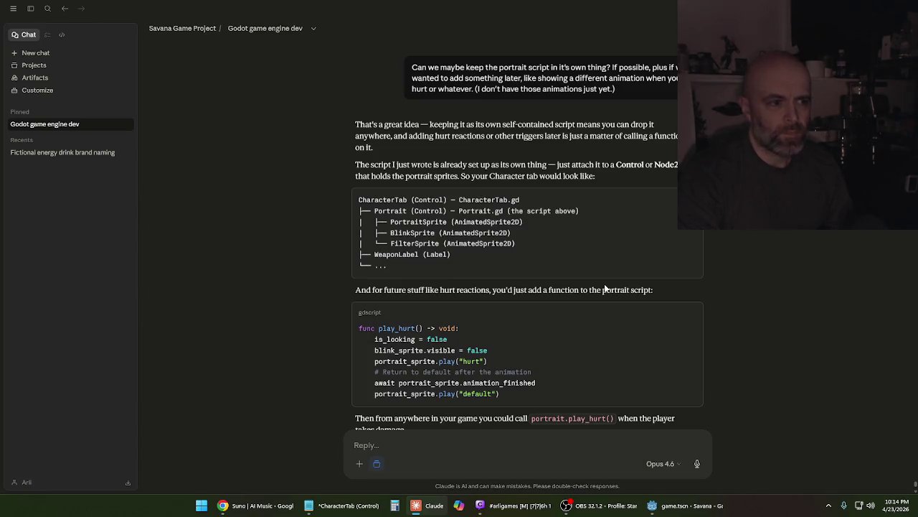
key("alt+Tab")
key("ctrl+n")
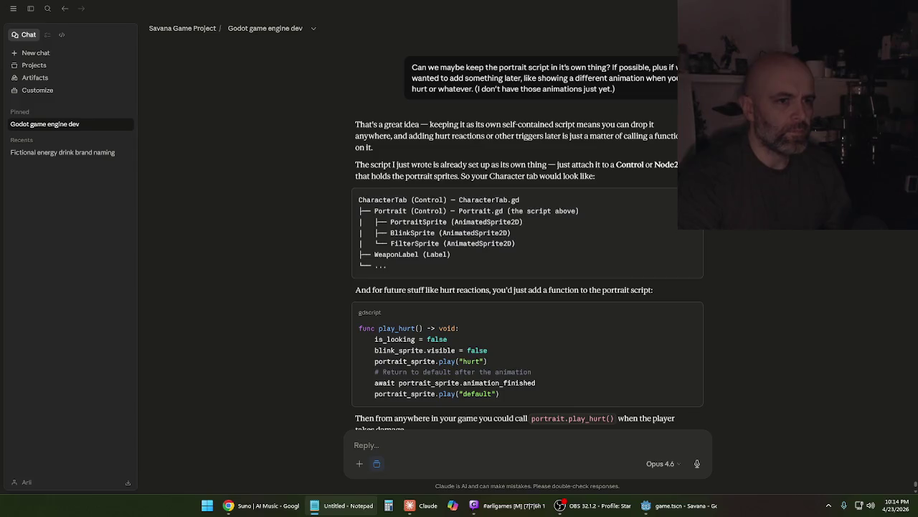
key("ctrl+w")
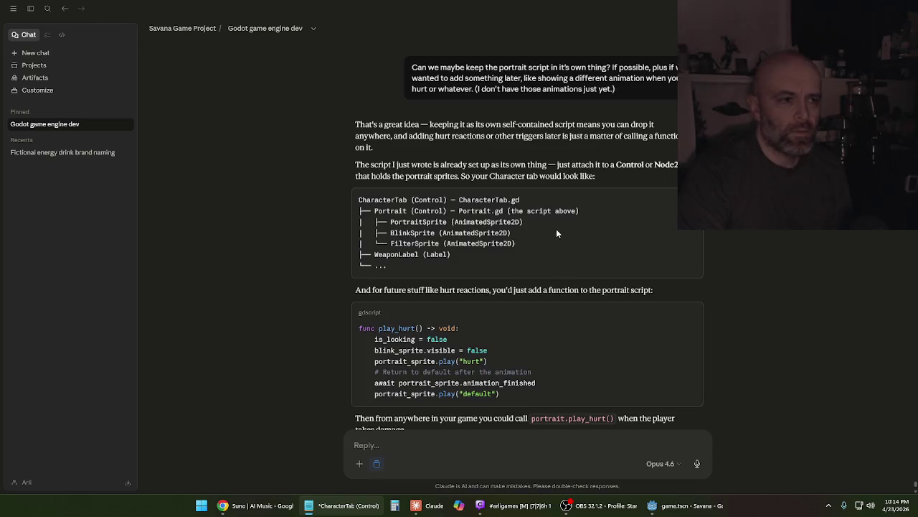
left_click(536, 166)
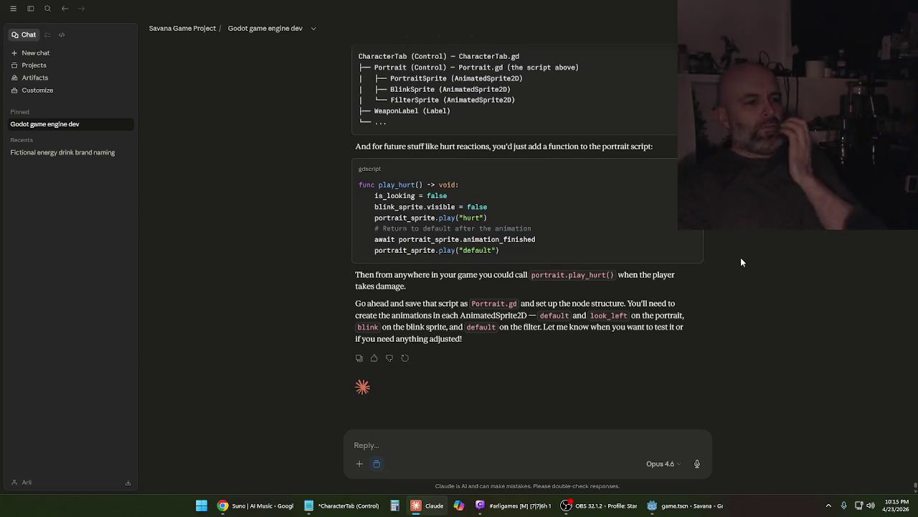
Read Claude's reply about the separate portrait script, then switch to the Godot editor showing game.tscn
mouse_move(686, 507)
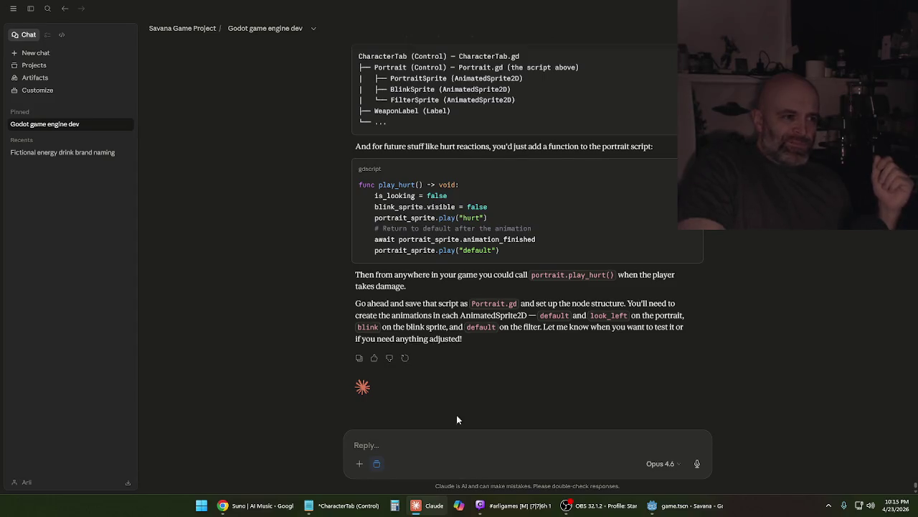
scroll(474, 352, "up", 3)
scroll(472, 355, "down", 2)
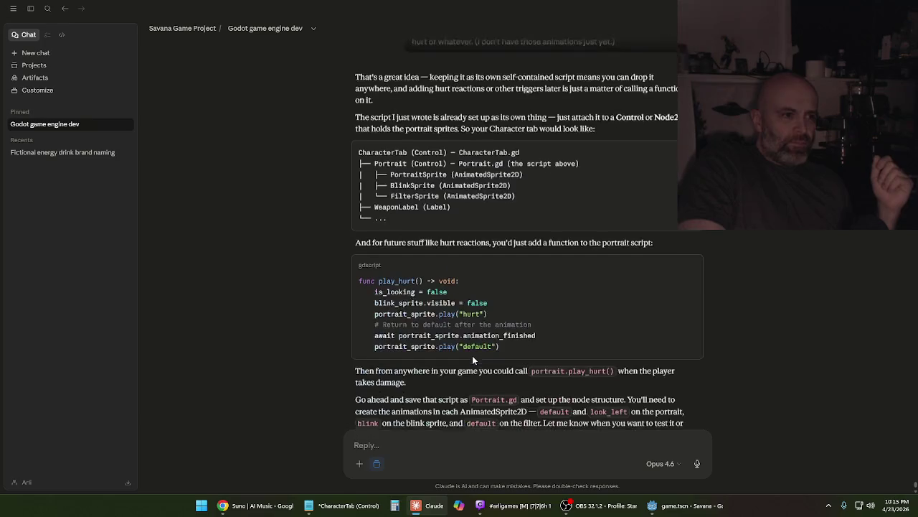
scroll(472, 360, "down", 2)
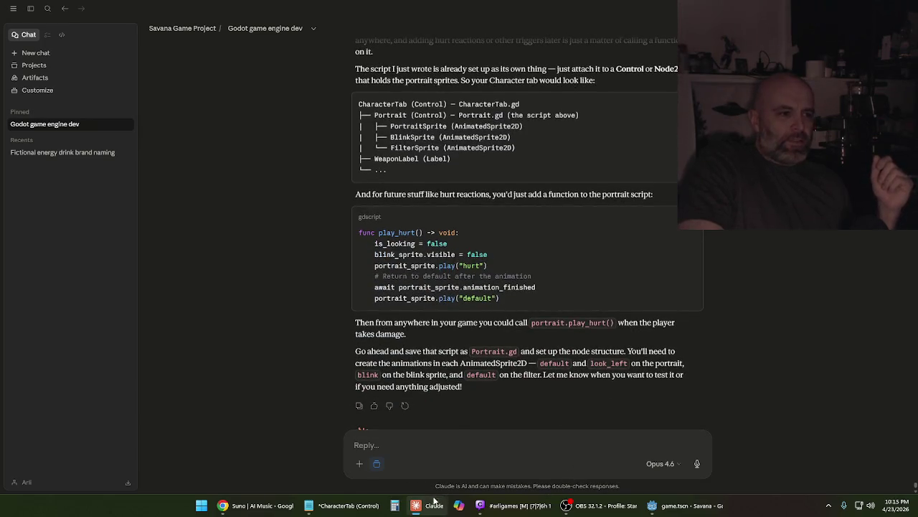
mouse_move(433, 508)
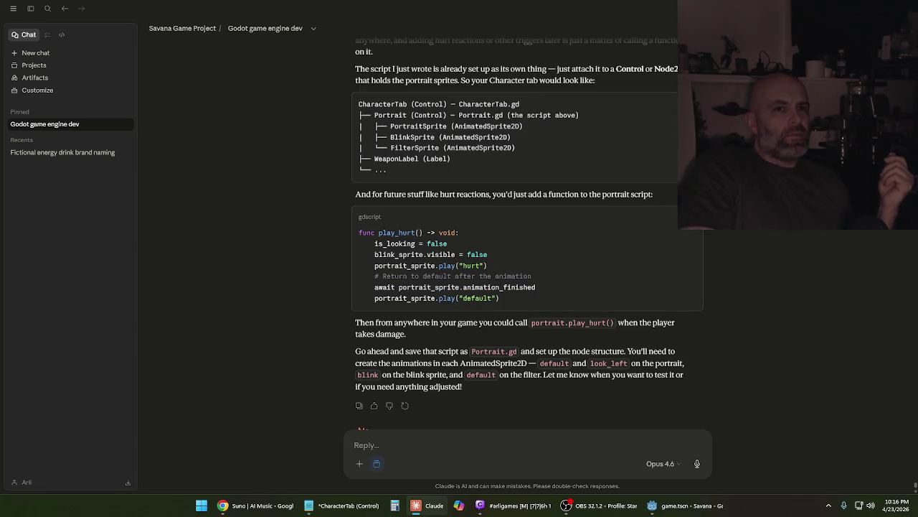
key("alt+Tab")
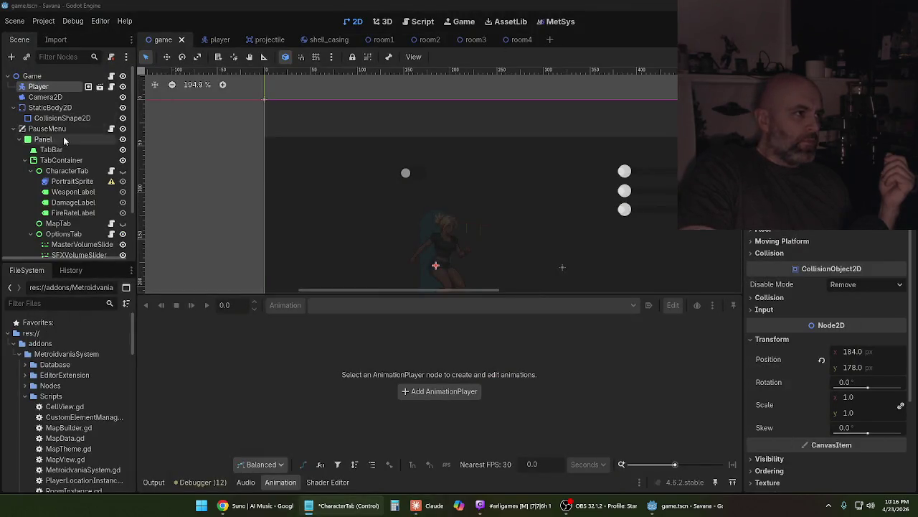
Inspect PortraitSprite, then select the CharacterTab node in the game.tscn Scene dock
scroll(74, 158, "down", 3)
scroll(73, 158, "down", 1)
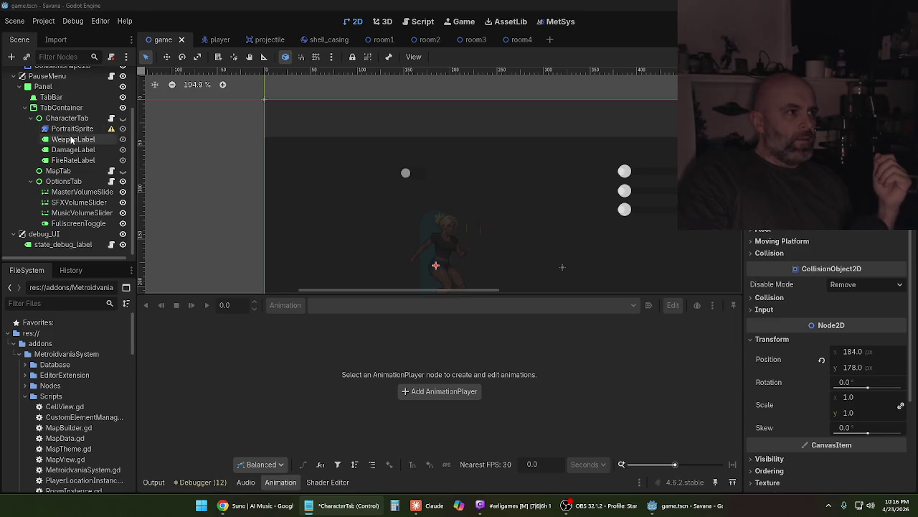
left_click(69, 130)
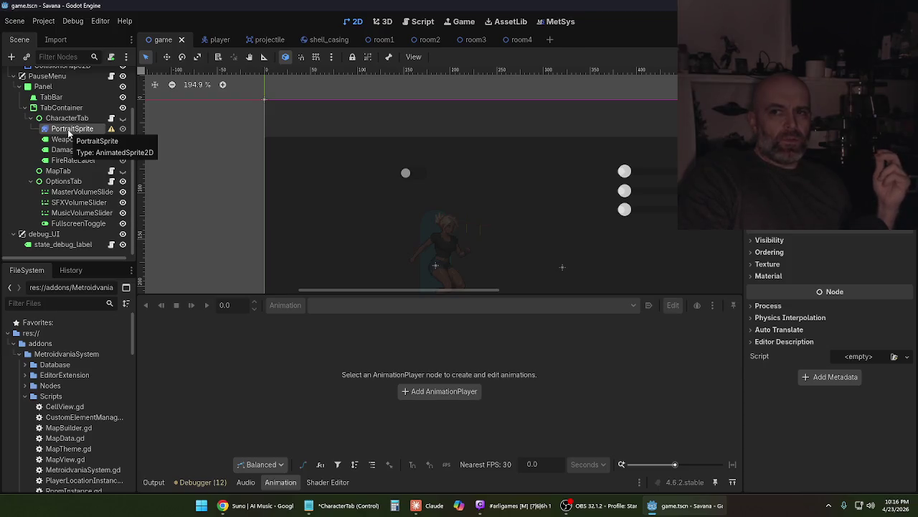
left_click(68, 121)
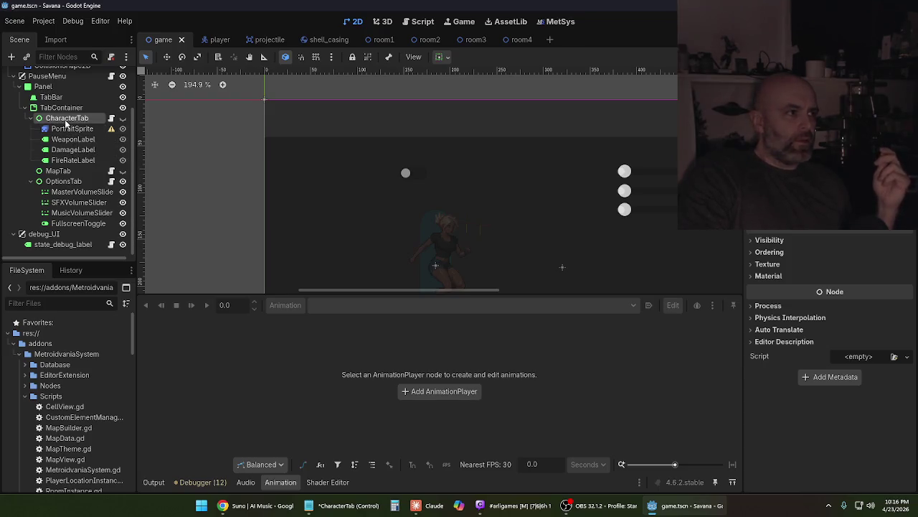
right_click(67, 122)
Add a Control child to CharacterTab, move it to the top, and nest PortraitSprite under it
mouse_move(128, 130)
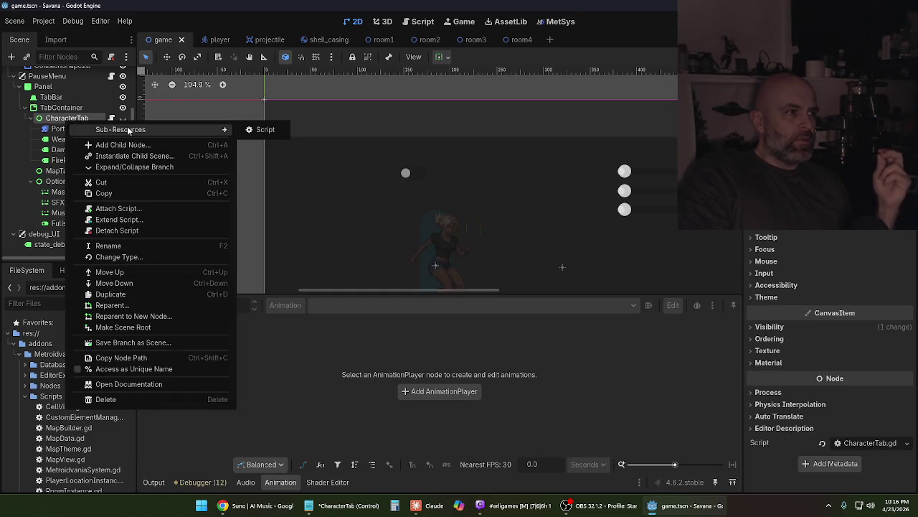
left_click(122, 145)
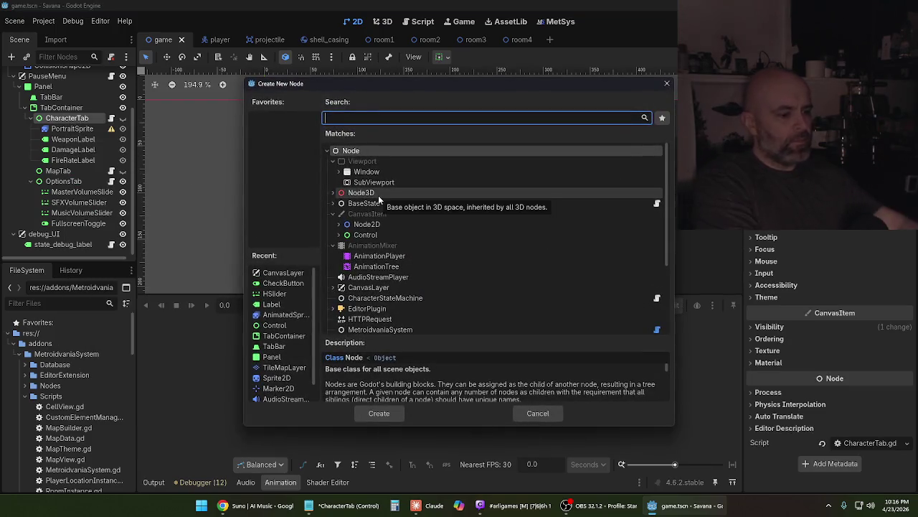
type("control")
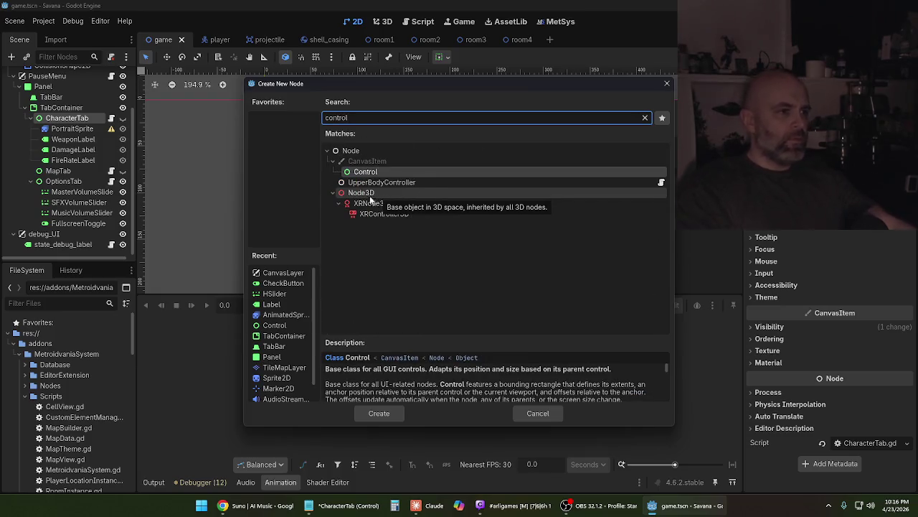
left_click(396, 171)
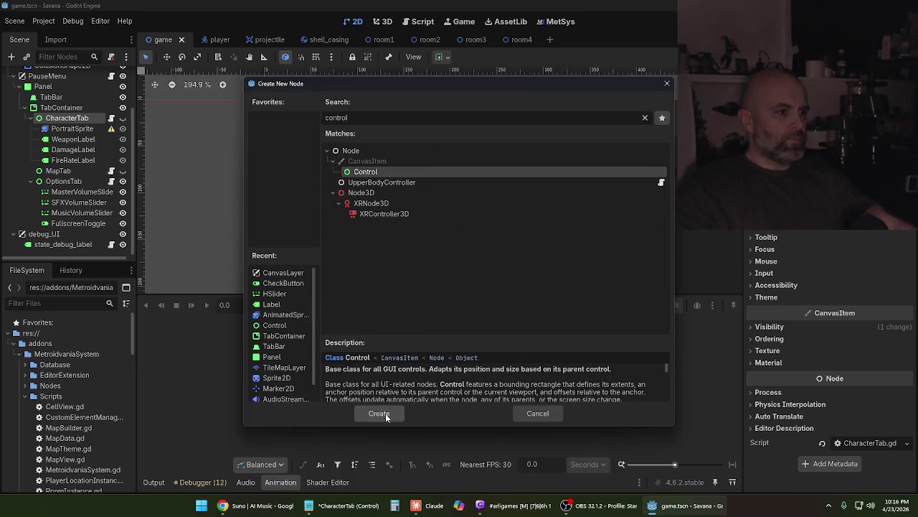
left_click(379, 414)
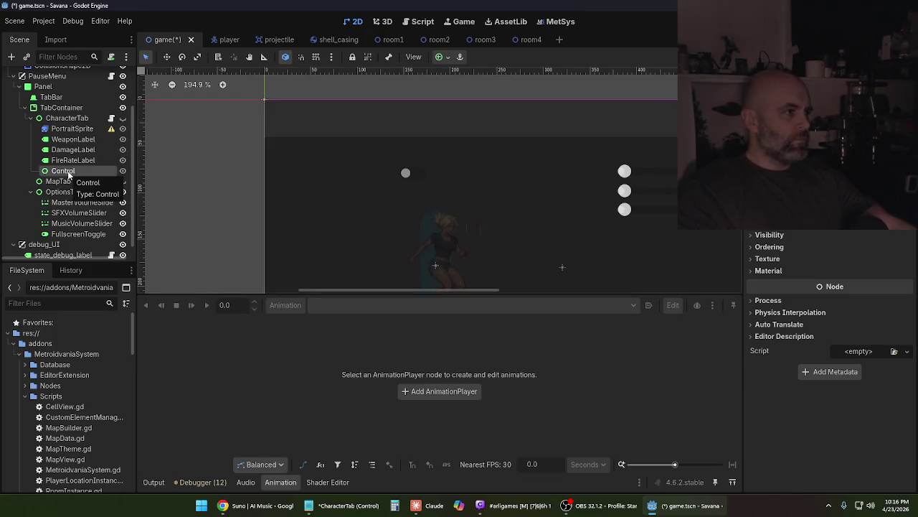
left_click_drag(68, 174, 68, 131)
left_click(71, 141)
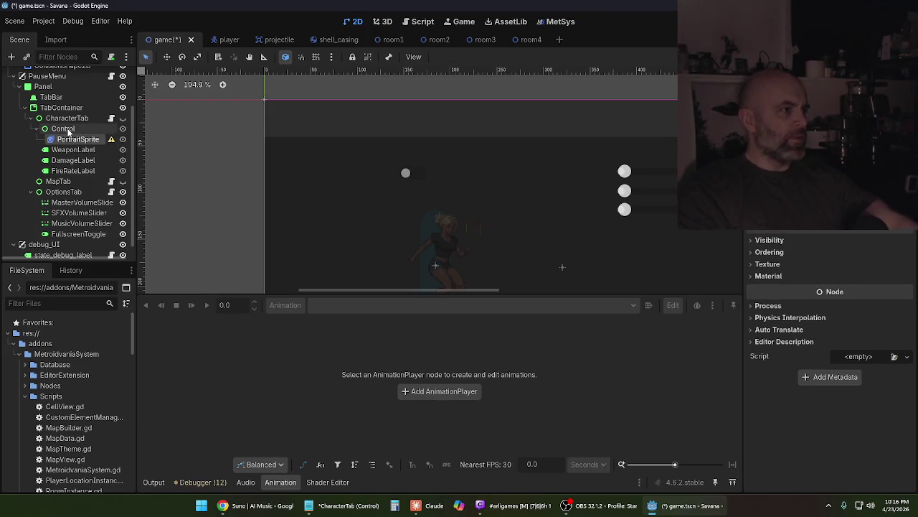
left_click(69, 130)
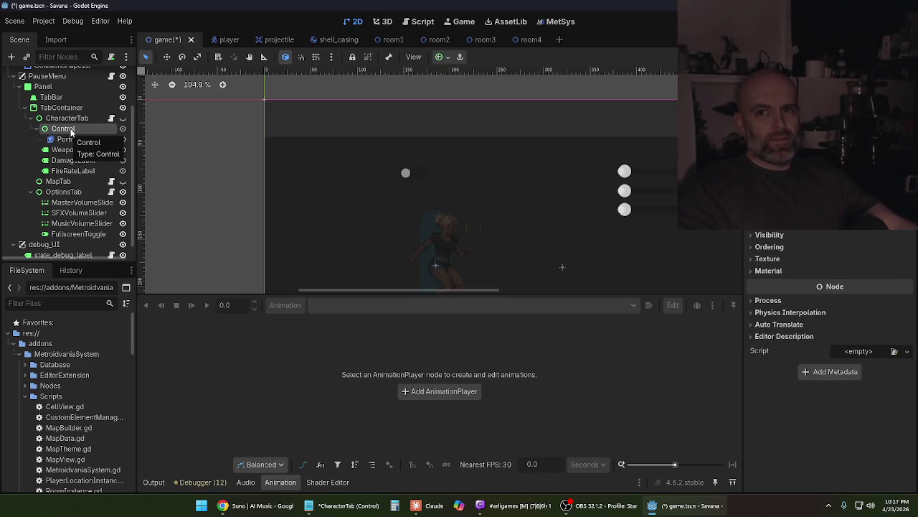
Rename the new Control node to 'Portrait', with PortraitSprite as its child
double_click(72, 130)
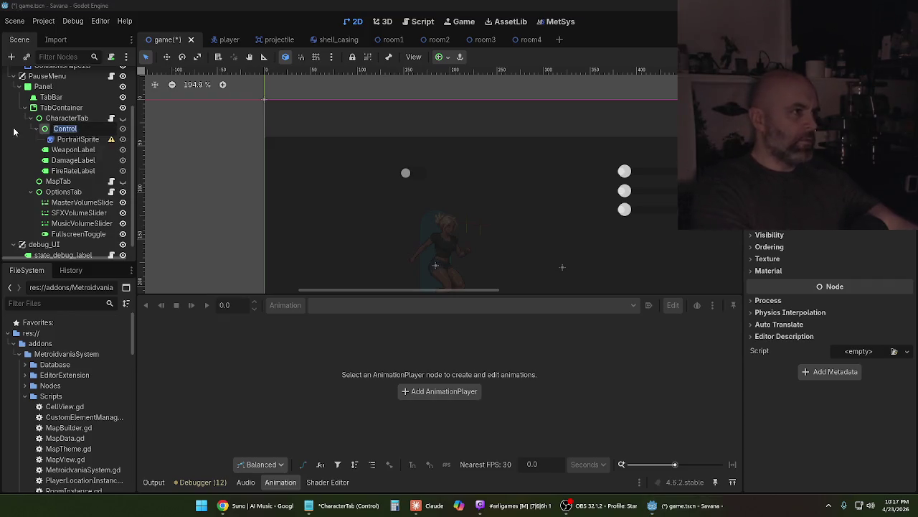
type("Portrait")
key("Return")
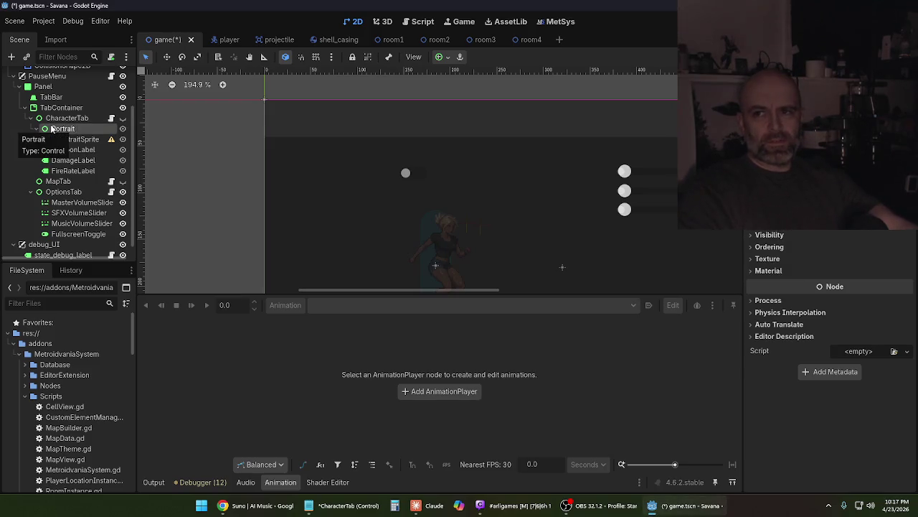
left_click(81, 139)
left_click(63, 129)
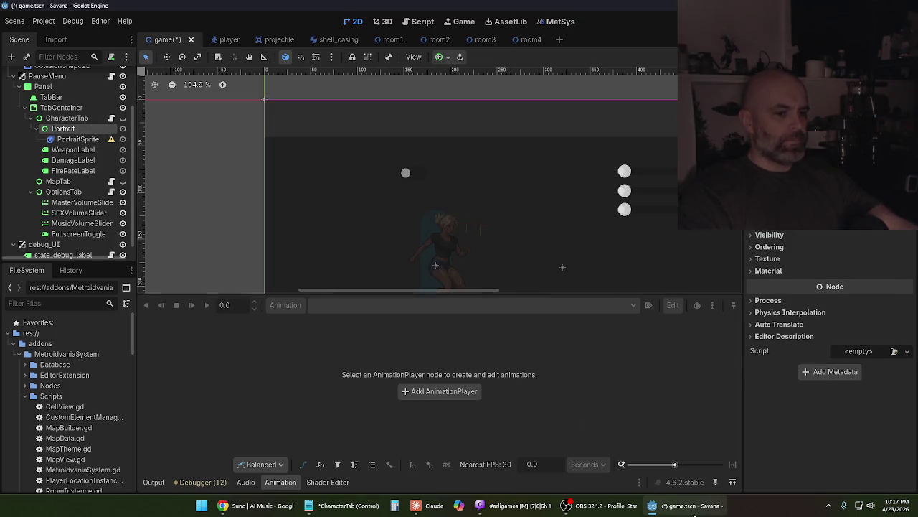
mouse_move(685, 511)
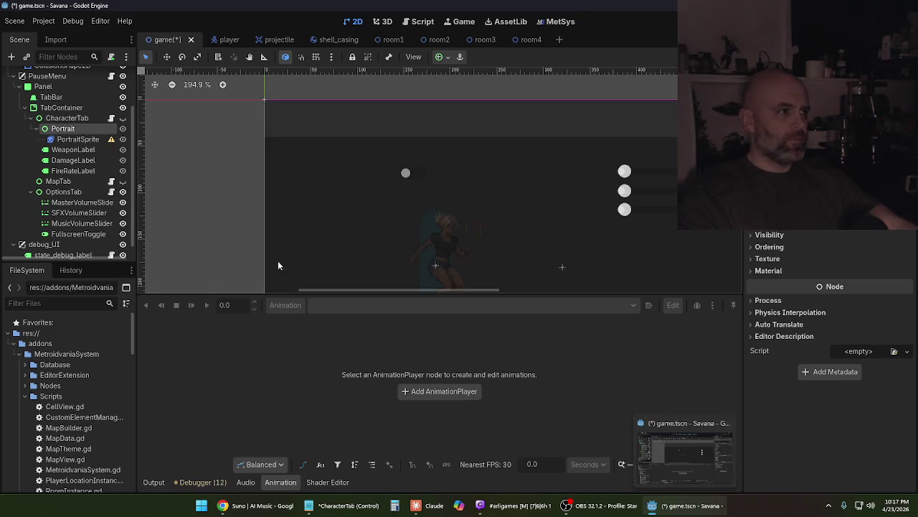
right_click(70, 132)
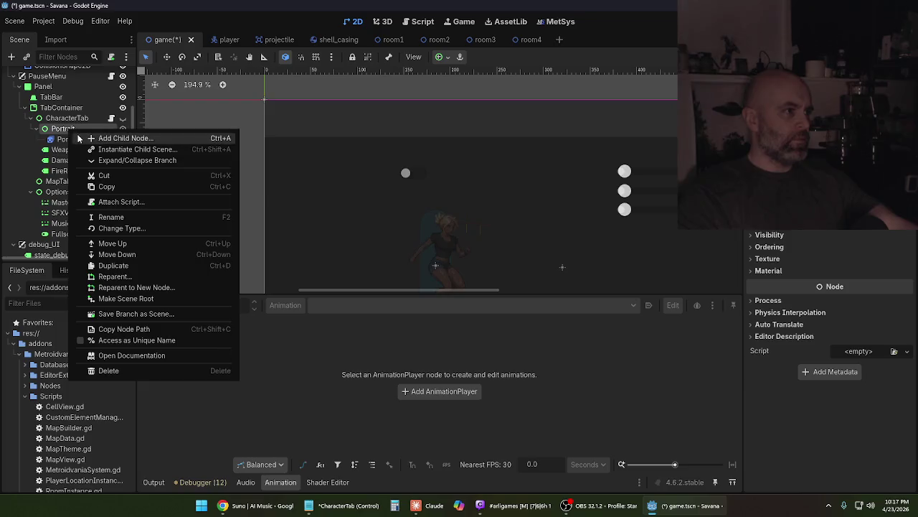
Add two AnimatedSprite2D children under the Portrait node
left_click(93, 135)
type("anim")
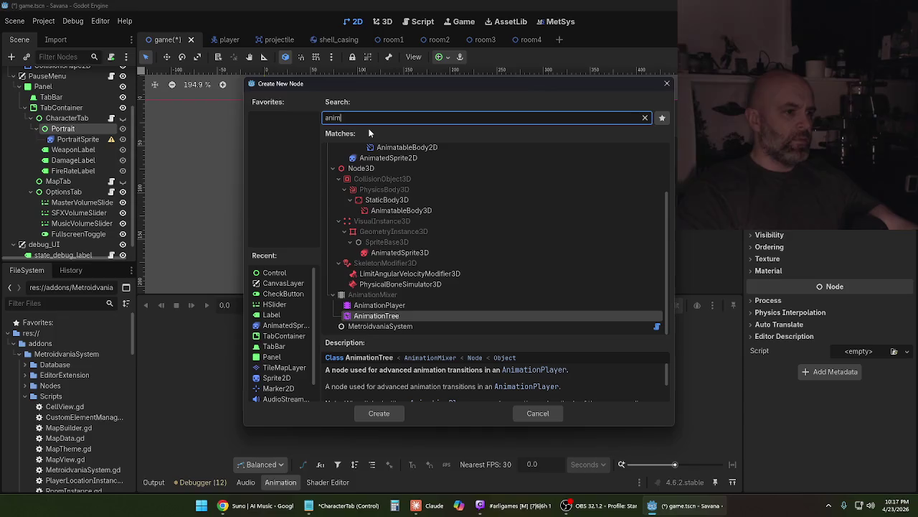
type("at")
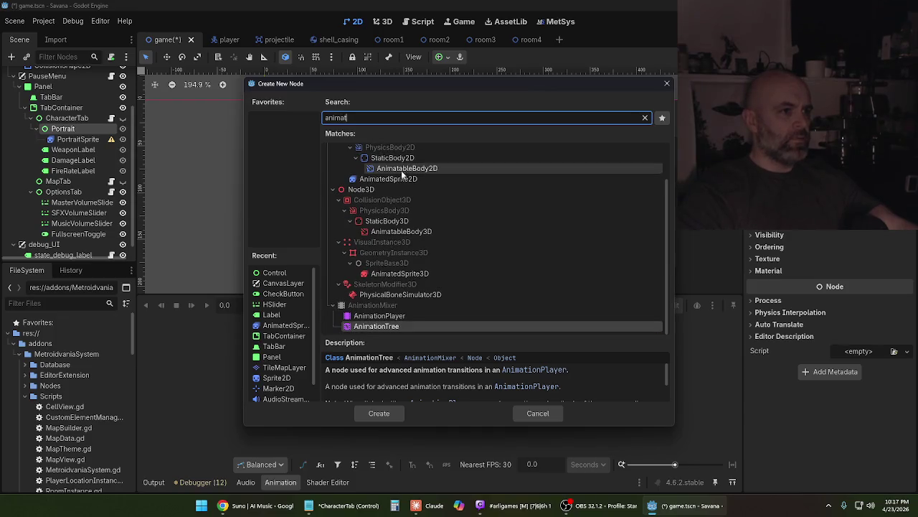
left_click(400, 181)
double_click(399, 180)
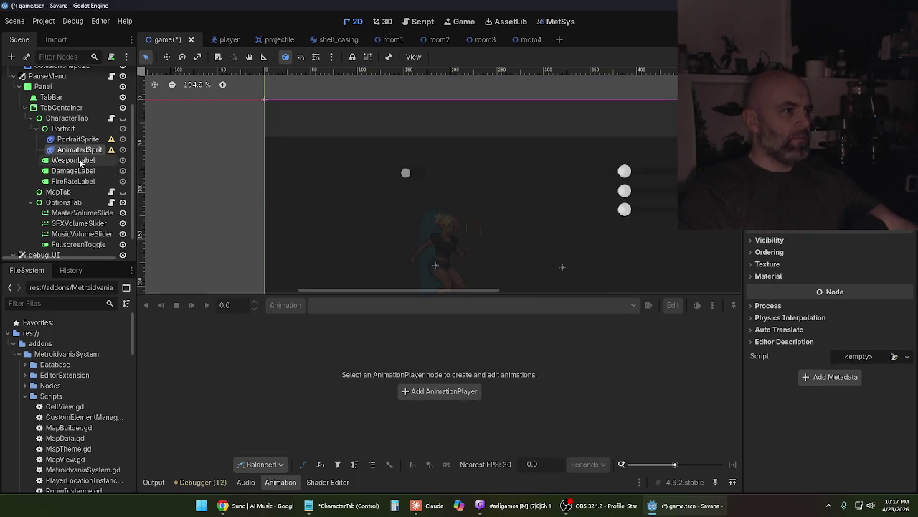
right_click(75, 134)
left_click(93, 140)
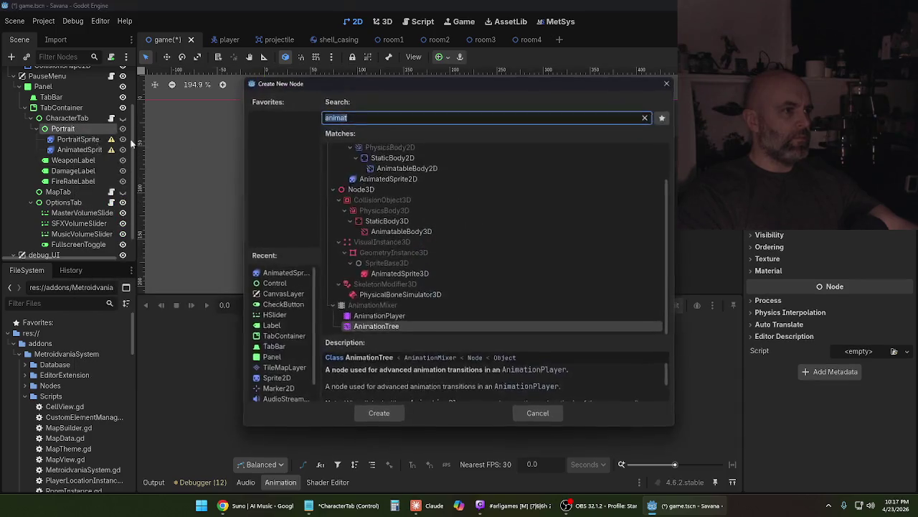
left_click(405, 180)
double_click(405, 180)
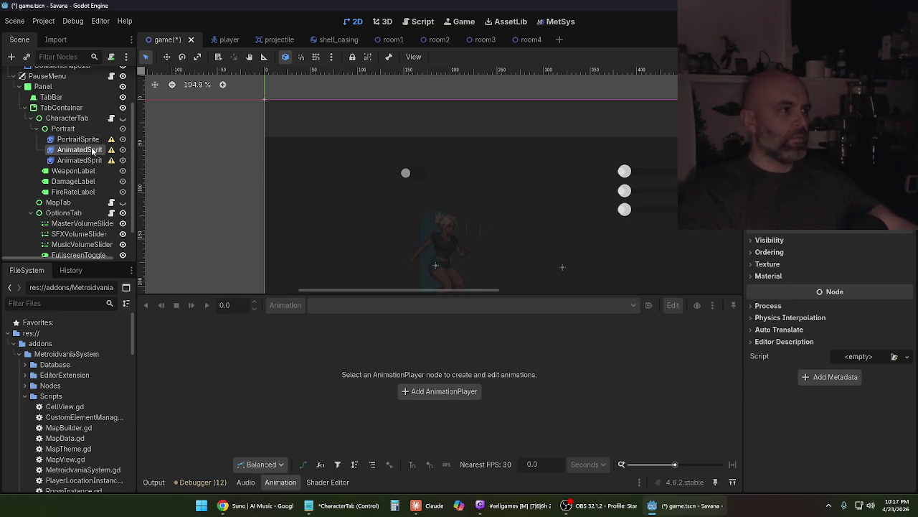
Rename the two new sprites to BlinkSprite and FilterSprite
double_click(96, 150)
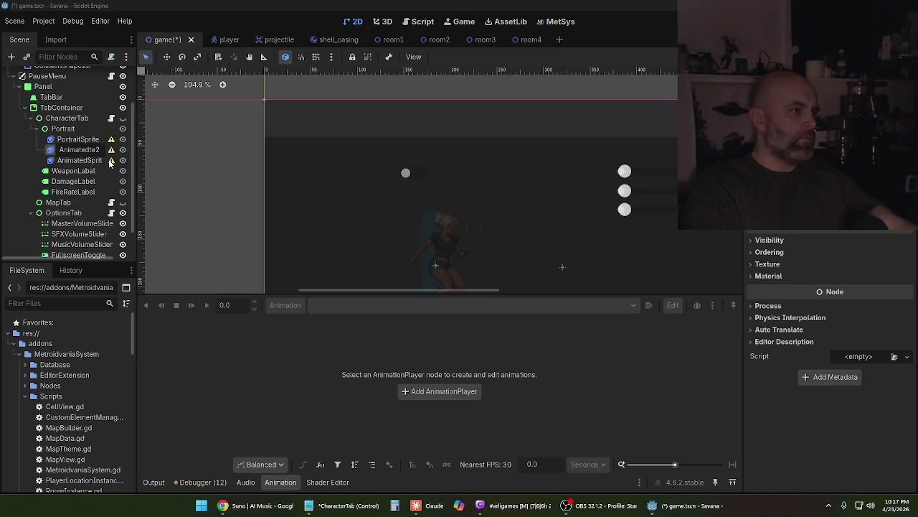
key("BackSpace")
type("BlinkSprite")
key("Return")
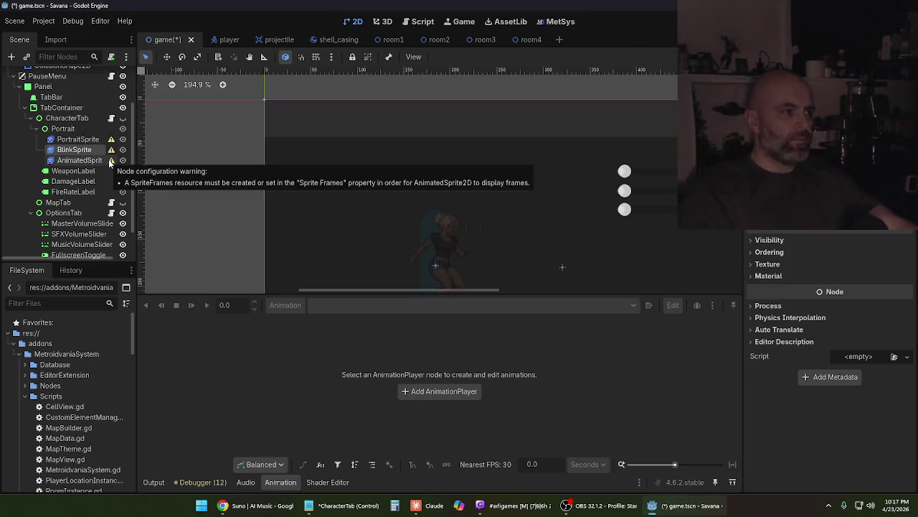
double_click(97, 161)
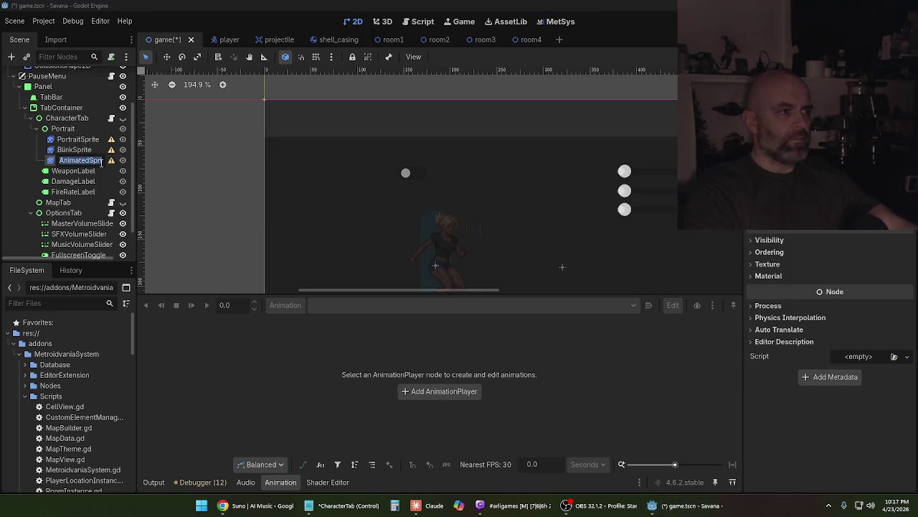
key("BackSpace")
type("FilterSprite")
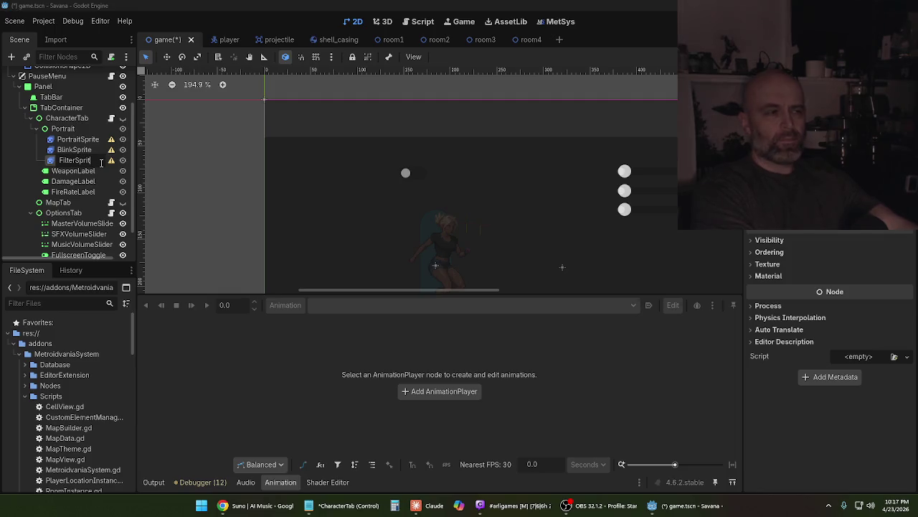
key("Return")
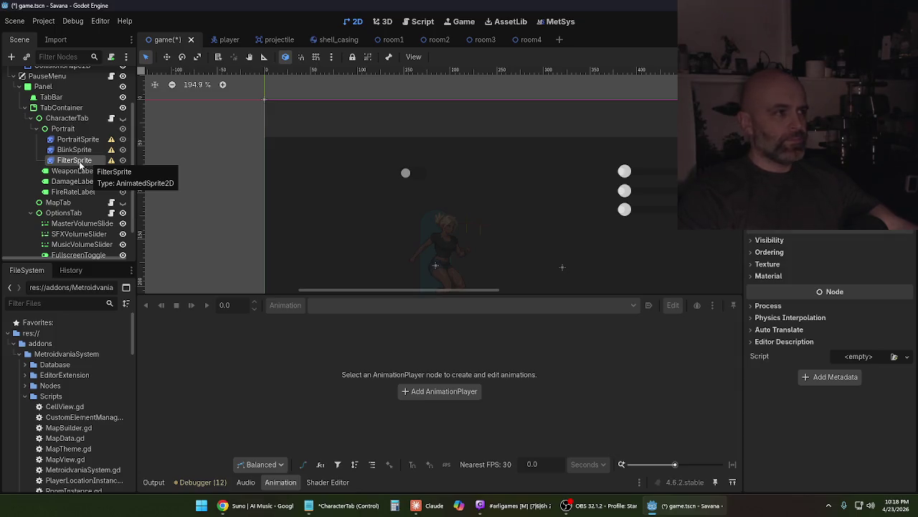
Reorder Portrait's children as FilterSprite, BlinkSprite, PortraitSprite
left_click_drag(79, 165, 80, 137)
left_click(77, 152)
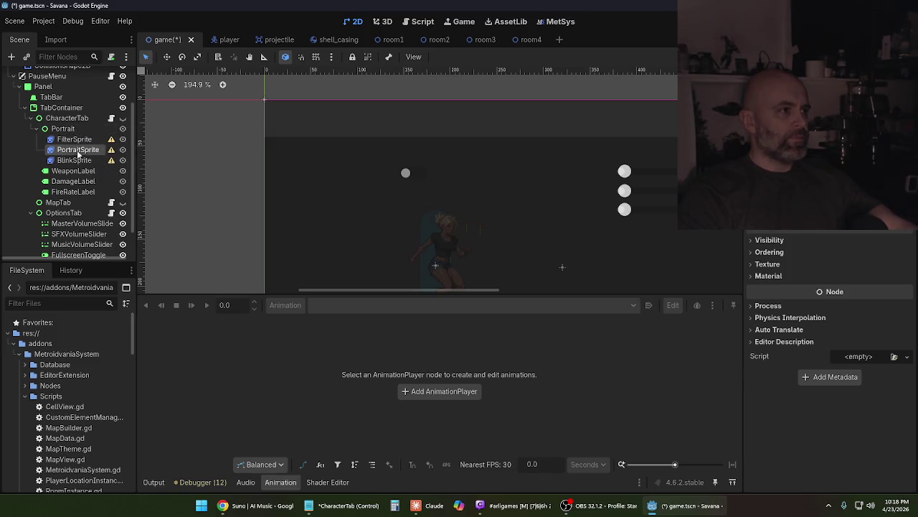
left_click(79, 163)
left_click_drag(78, 156, 80, 146)
left_click(82, 140)
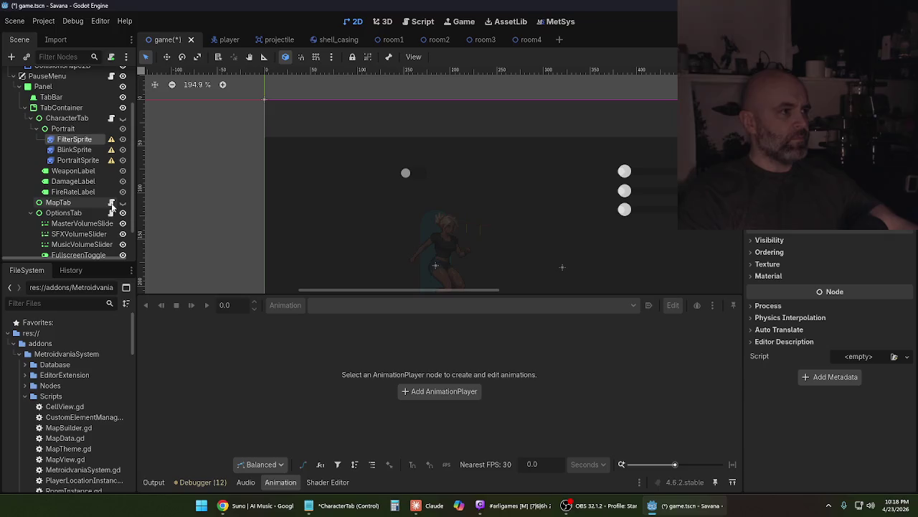
left_click(72, 130)
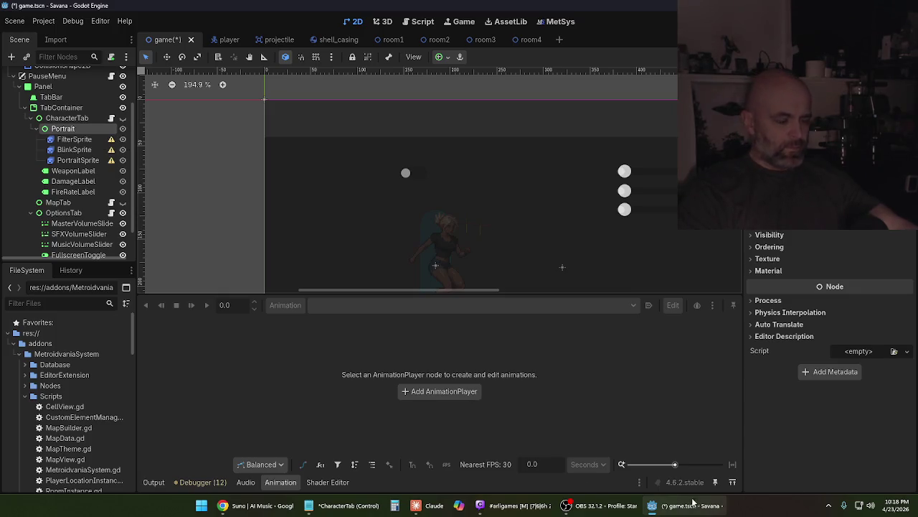
mouse_move(348, 505)
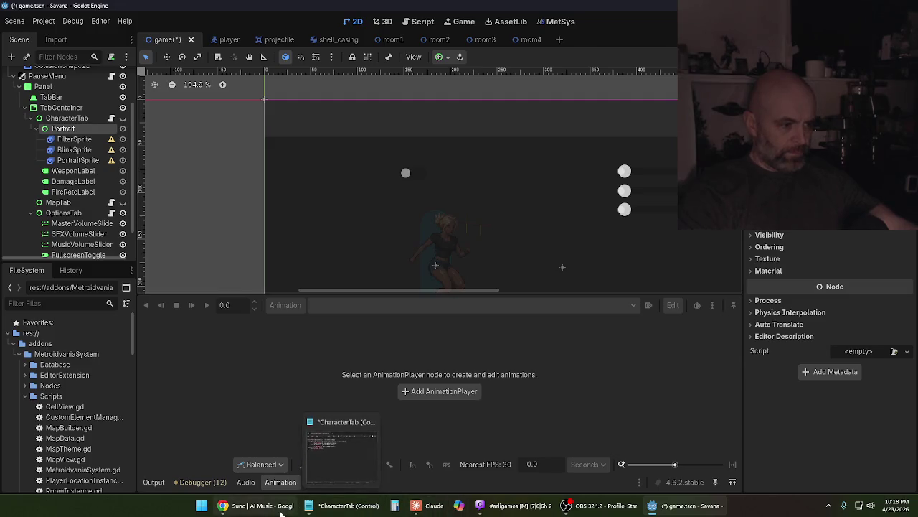
left_click(438, 511)
scroll(512, 297, "up", 3)
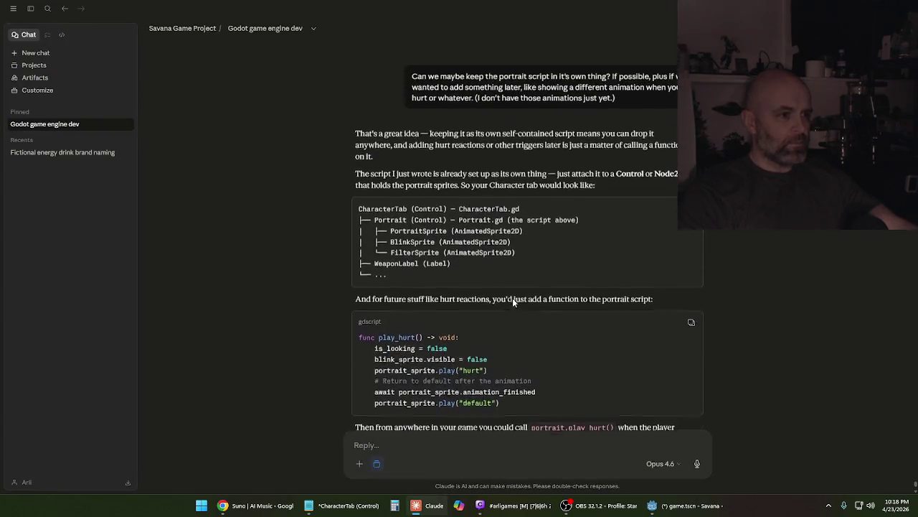
scroll(512, 299, "up", 10)
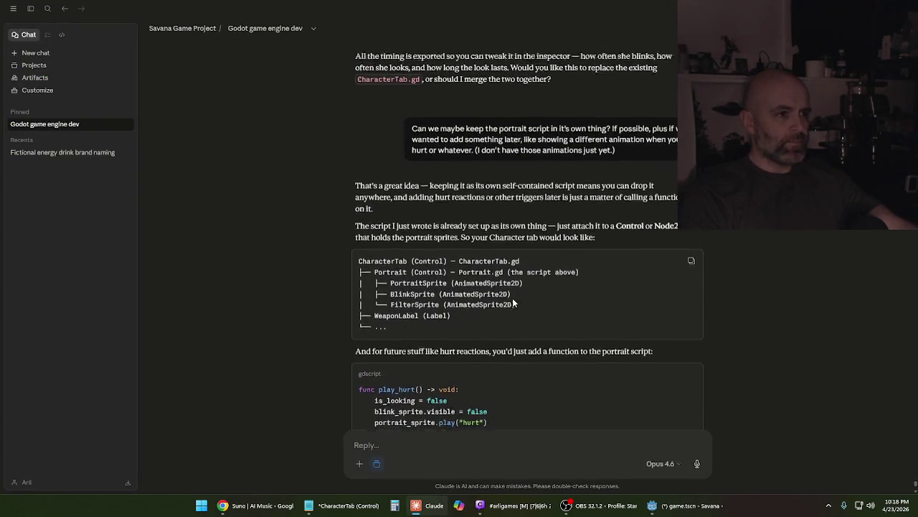
scroll(512, 298, "up", 10)
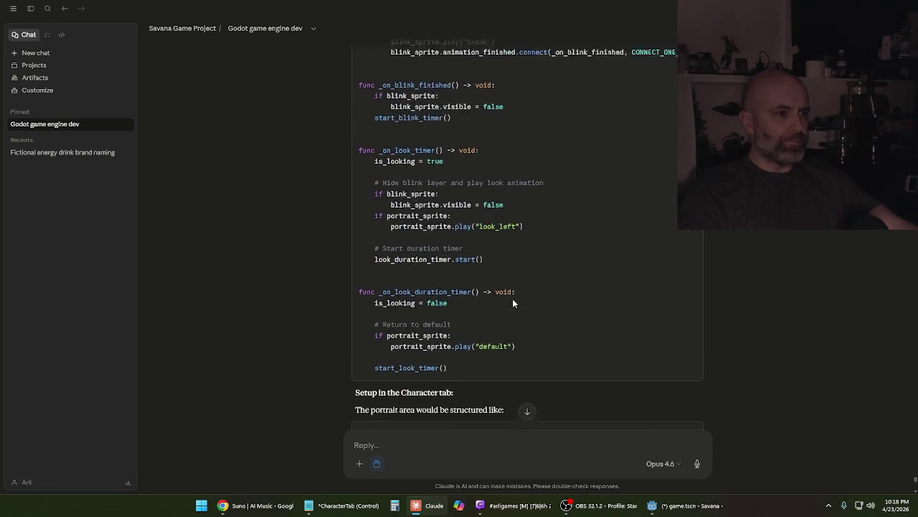
scroll(517, 297, "up", 5)
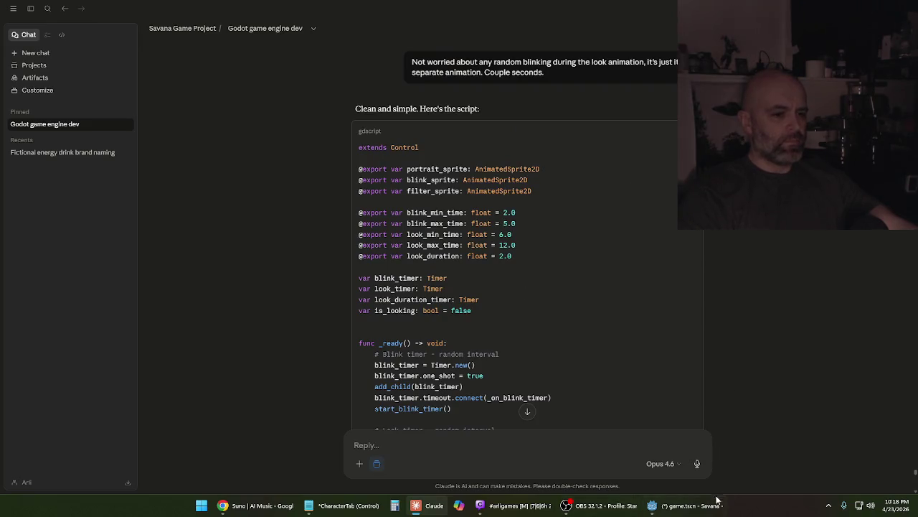
left_click(694, 511)
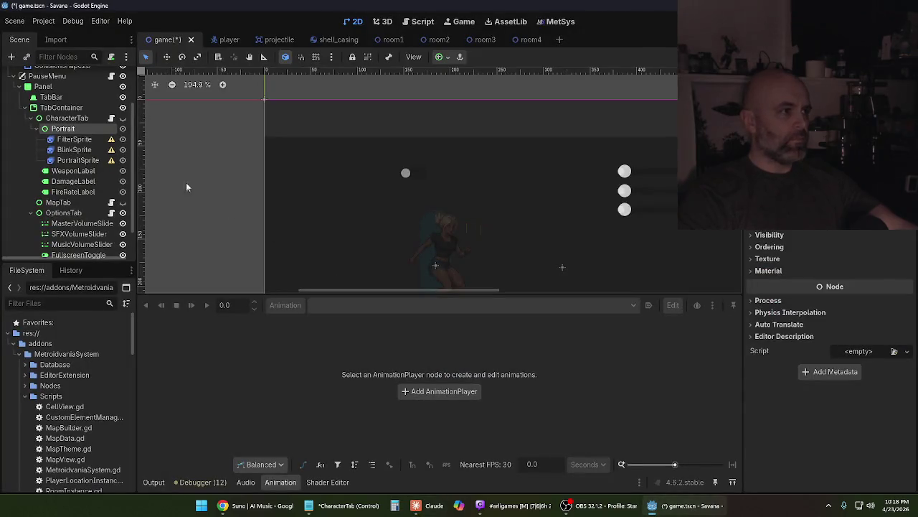
Attach a new Control script at res://scripts/portrait.gd to the Portrait node
right_click(94, 128)
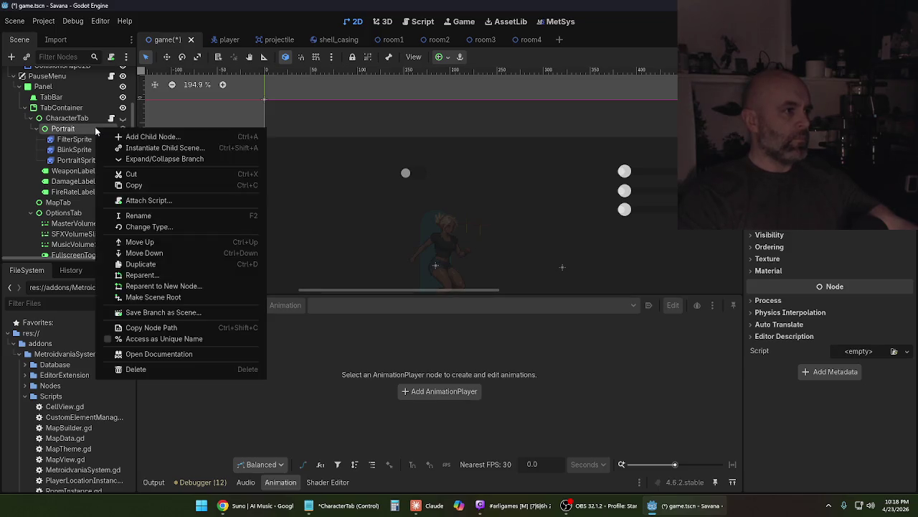
left_click(146, 205)
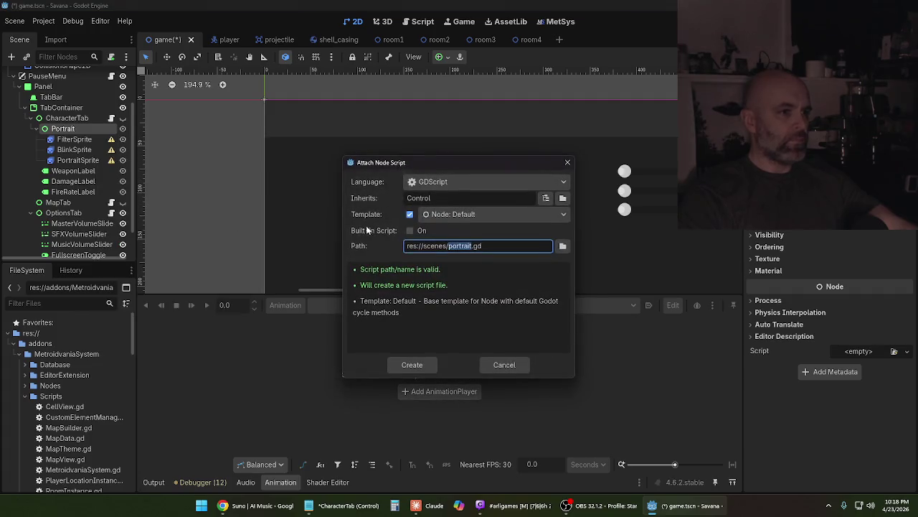
left_click(563, 247)
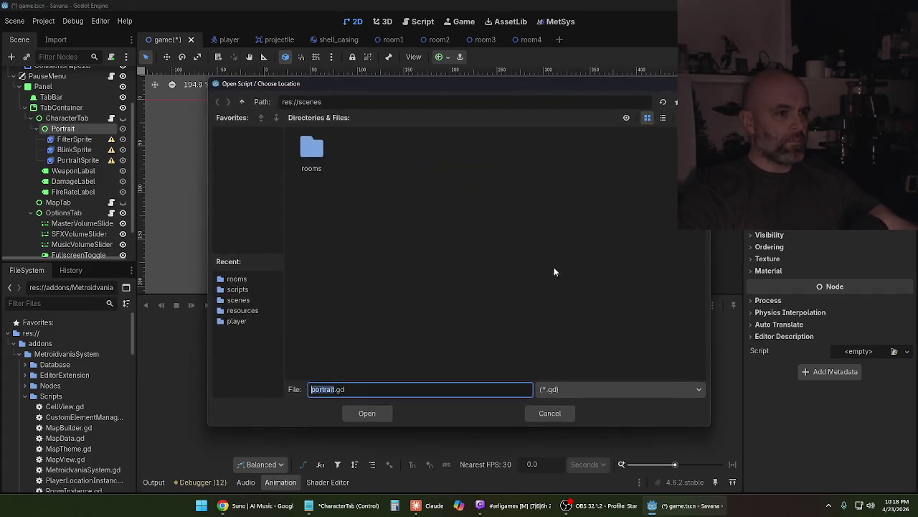
left_click(243, 101)
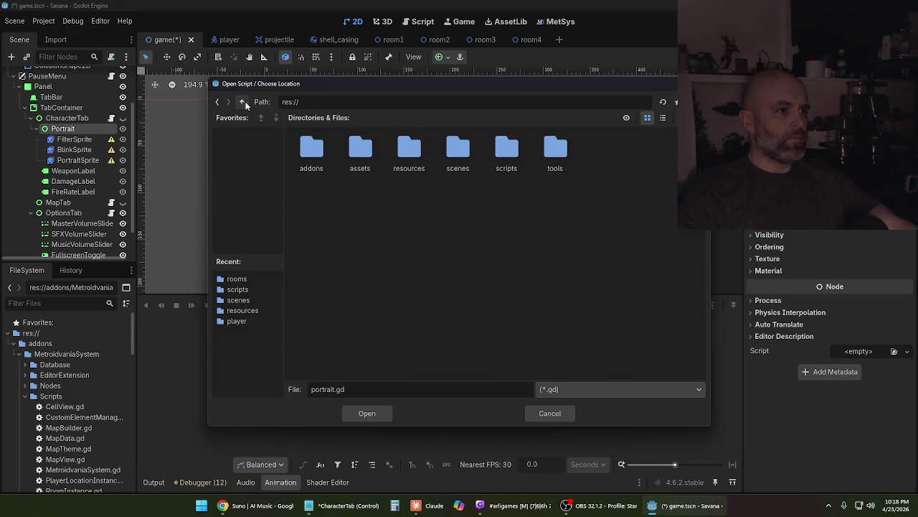
double_click(511, 149)
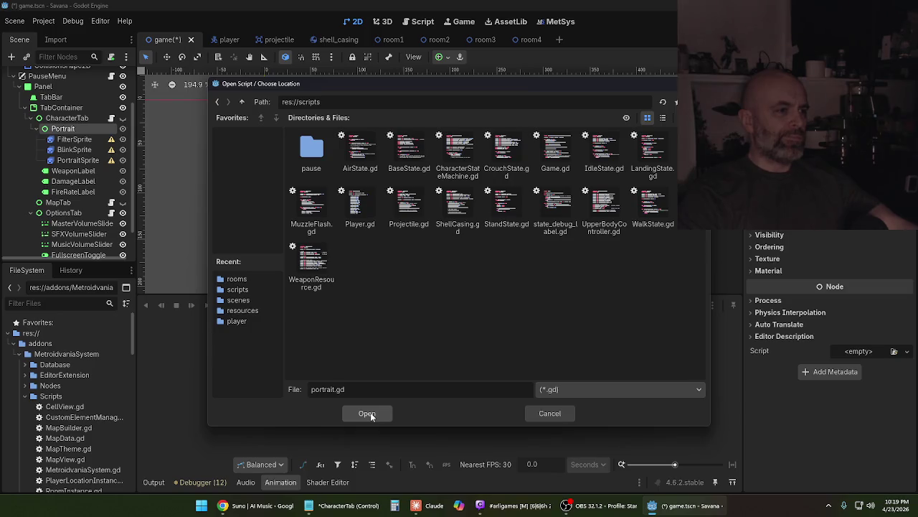
left_click(368, 413)
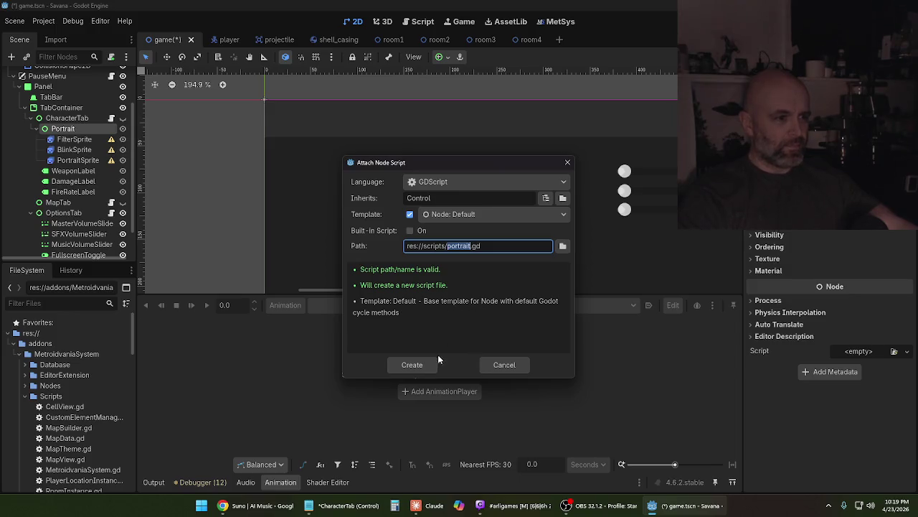
left_click(422, 364)
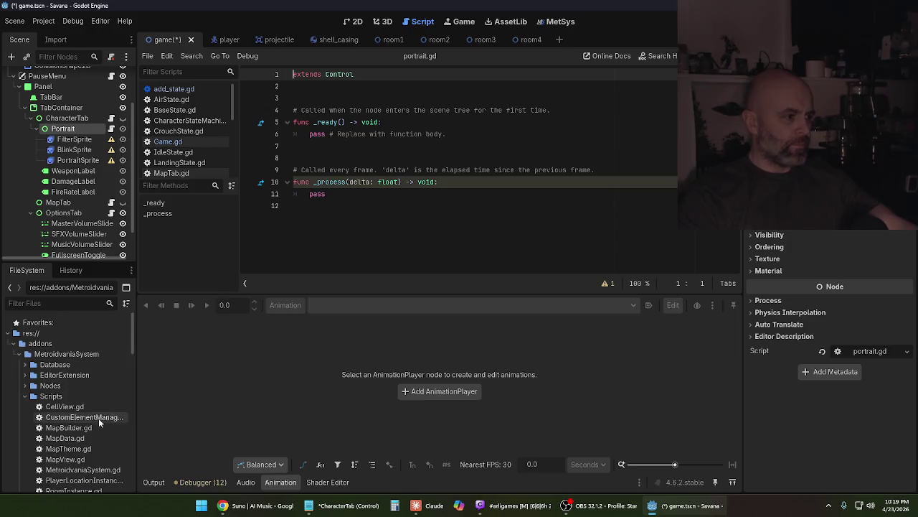
Move portrait.gd into the scripts/pause folder
scroll(89, 415, "down", 10)
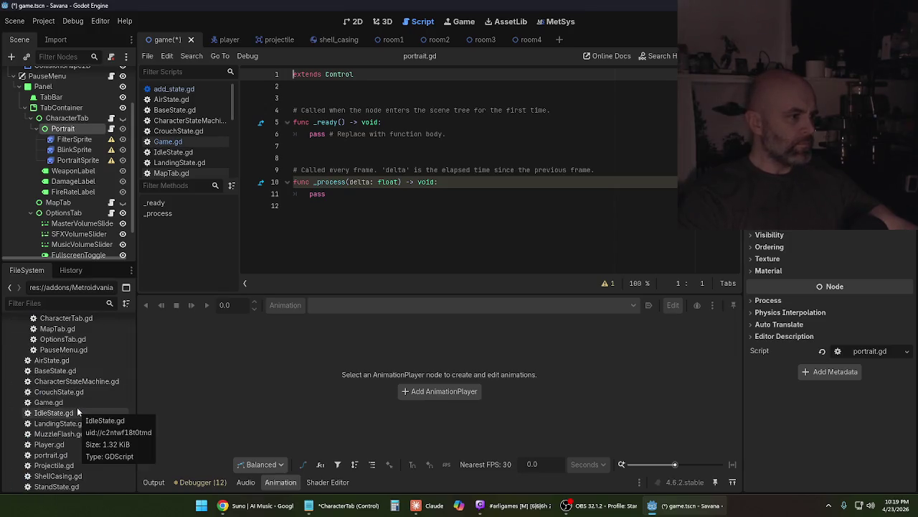
scroll(77, 407, "up", 3)
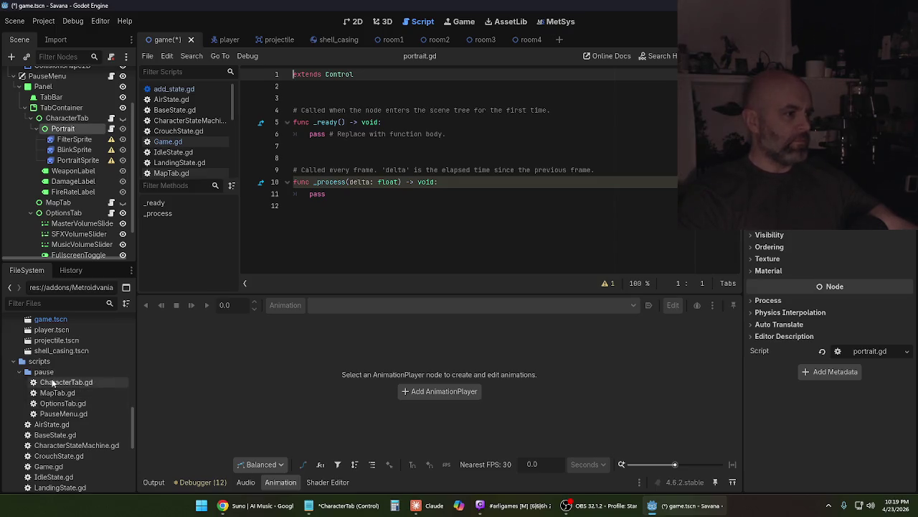
scroll(53, 391, "down", 3)
scroll(56, 397, "down", 3)
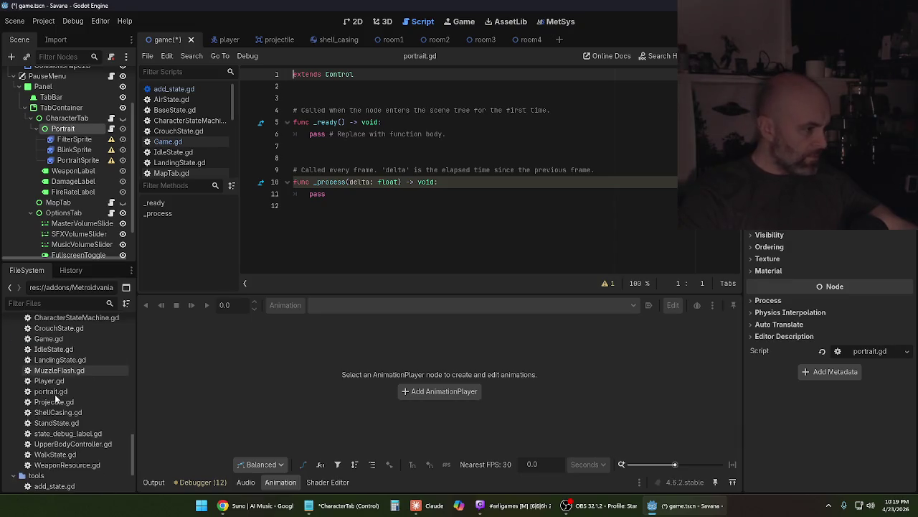
scroll(56, 396, "up", 2)
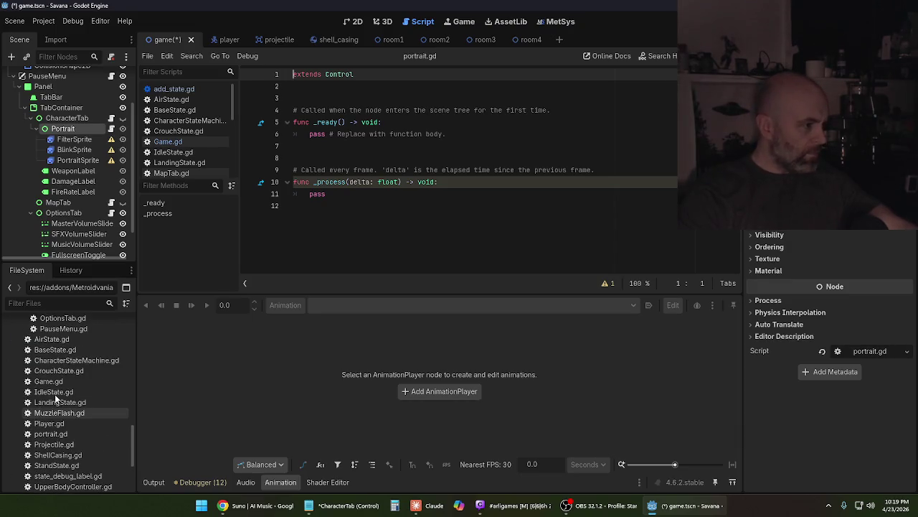
mouse_move(47, 434)
left_mouse_down()
mouse_move(47, 323)
mouse_move(46, 363)
mouse_move(43, 355)
left_mouse_up()
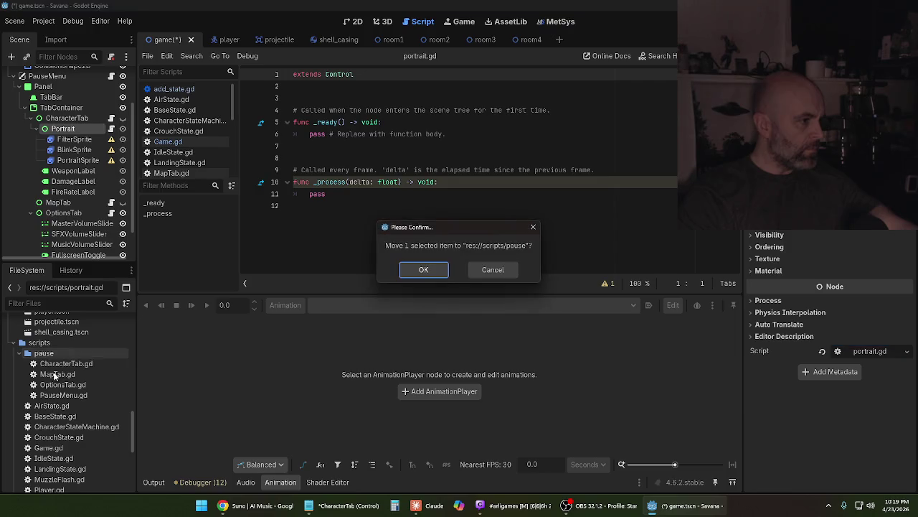
left_click(422, 271)
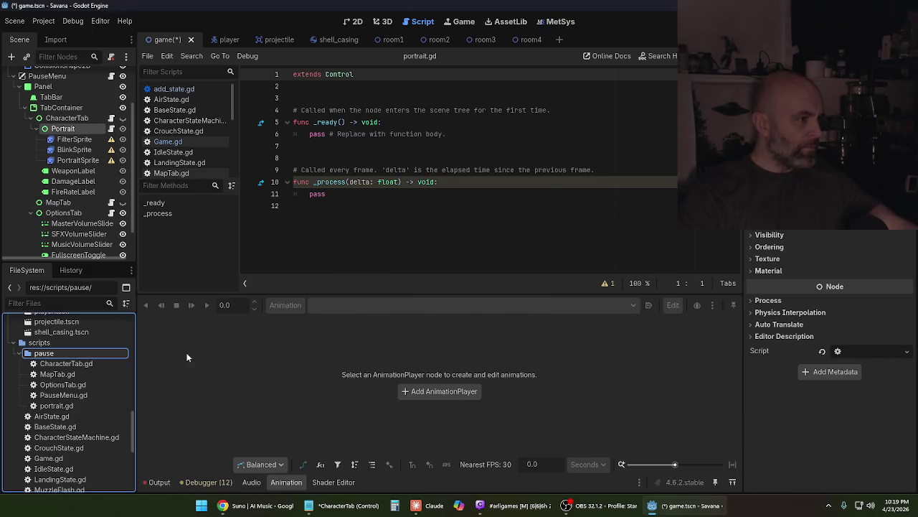
Rename the script to Portrait.gd and save it
right_click(44, 409)
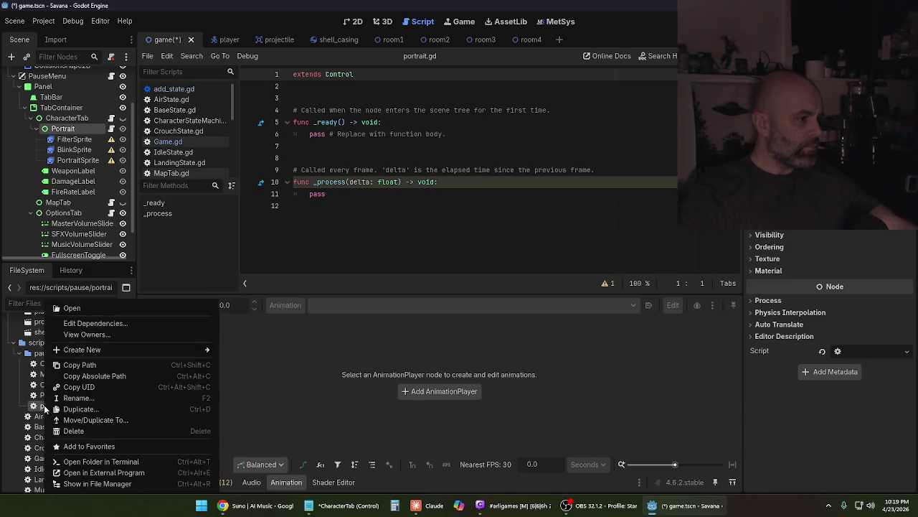
left_click(75, 398)
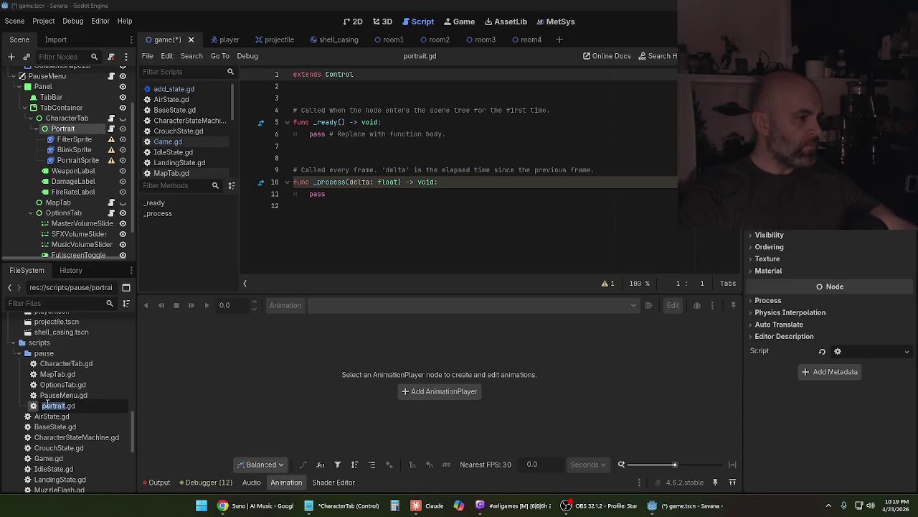
key("Delete")
type("P")
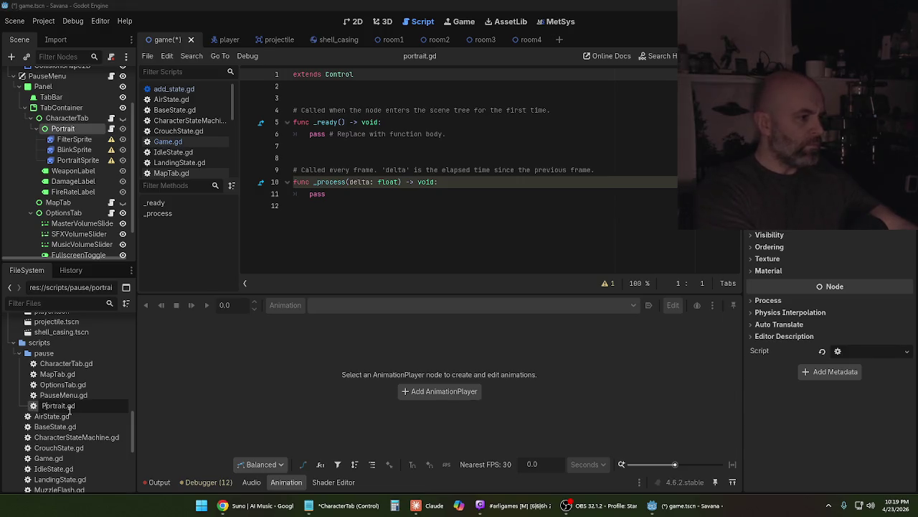
key("Return")
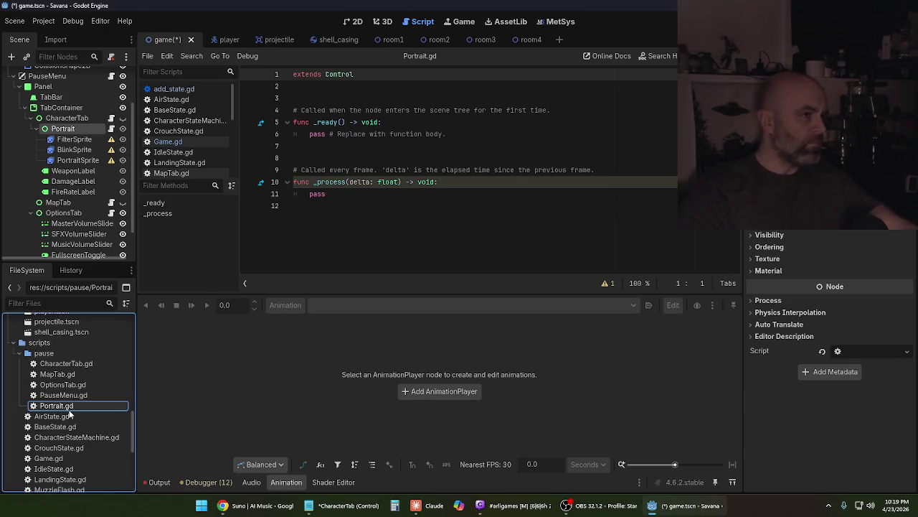
left_click(147, 56)
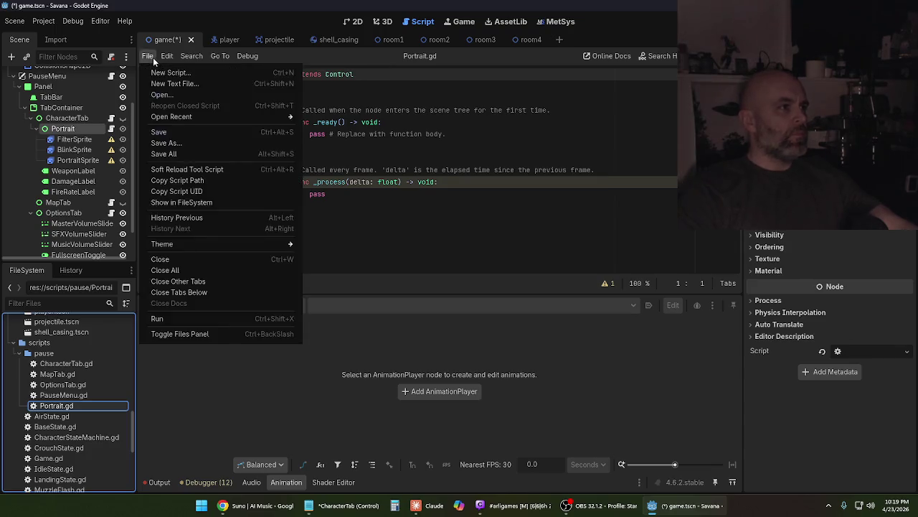
left_click(169, 136)
Replace Portrait.gd's template code with the pasted blink-and-look timer script and save
left_click(351, 213)
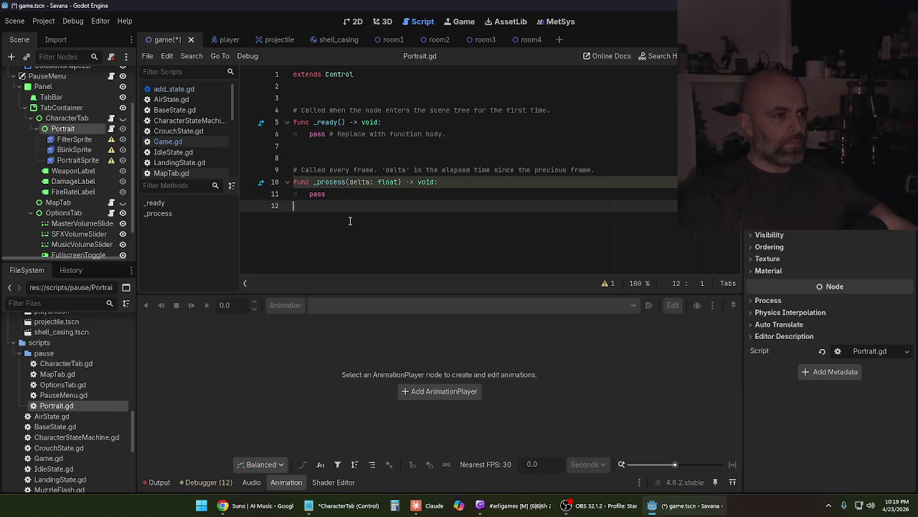
left_click_drag(350, 221, 200, 28)
key("BackSpace")
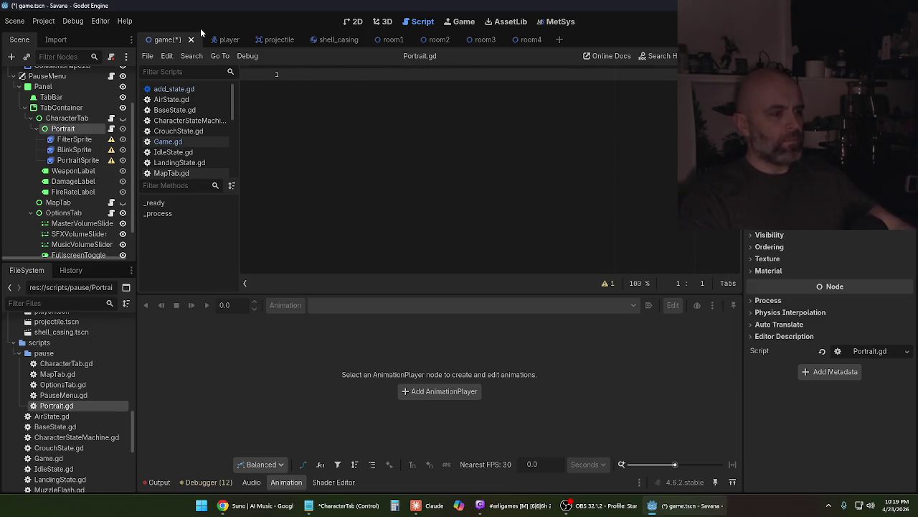
key("ctrl+v")
scroll(439, 170, "up", 8)
scroll(439, 170, "up", 15)
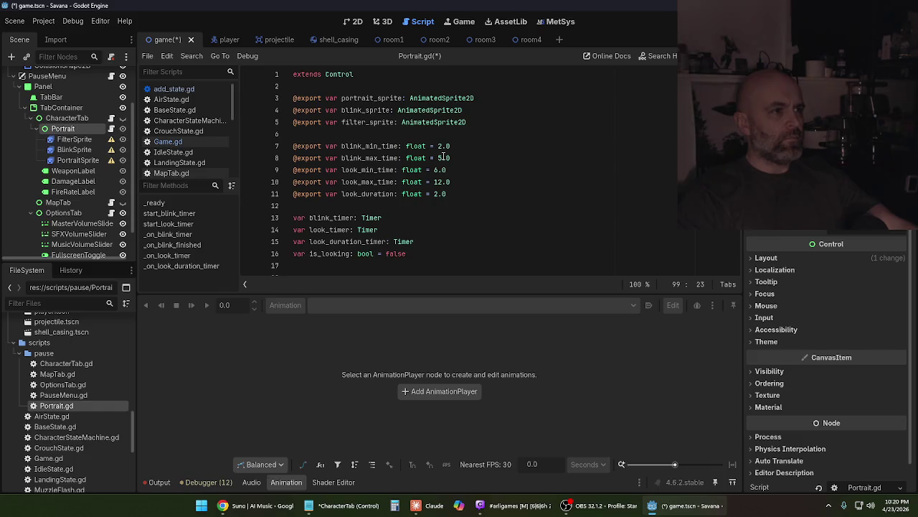
key("ctrl+s")
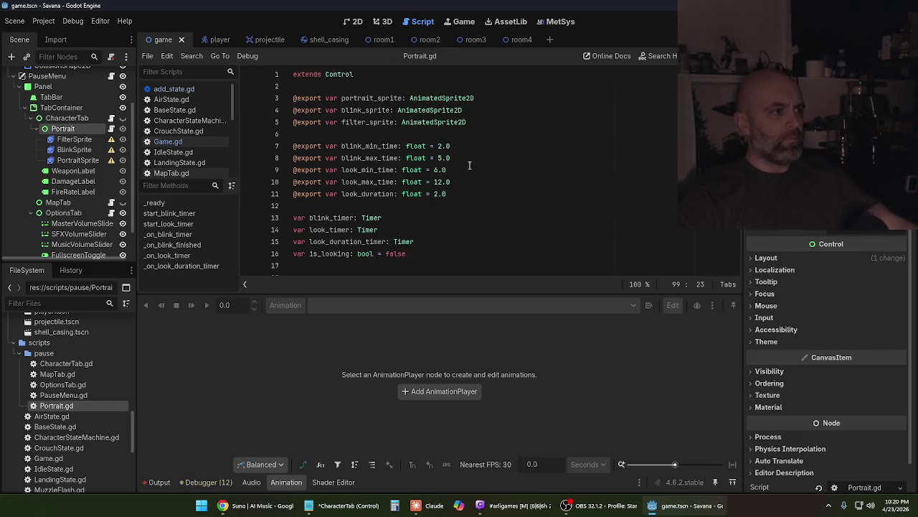
left_click(442, 248)
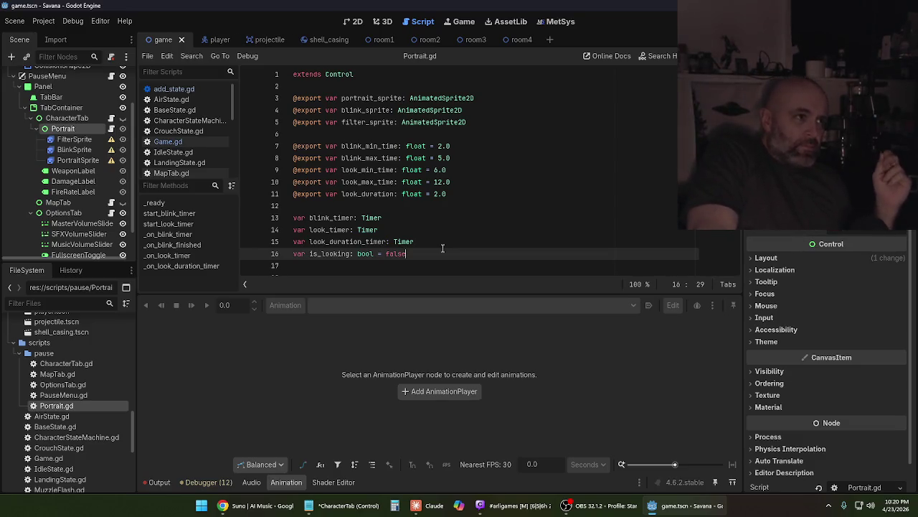
left_click(353, 22)
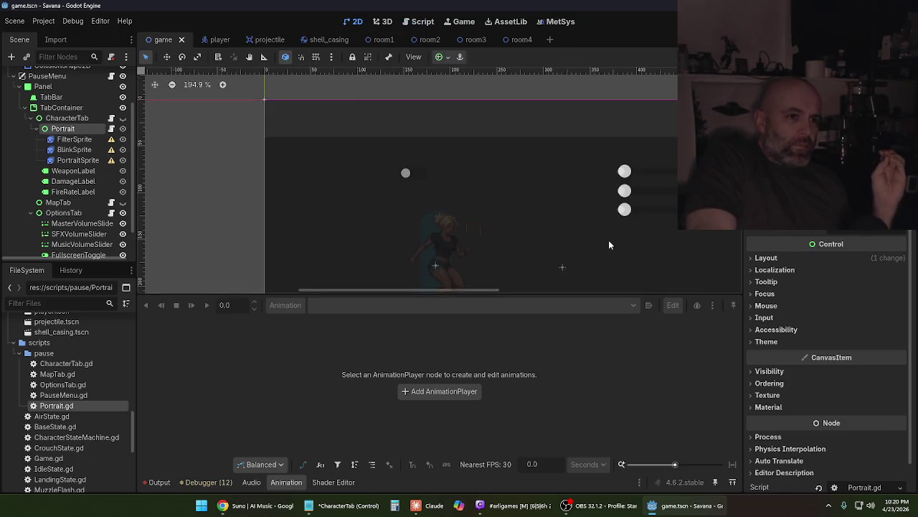
Switch from Godot to the Claude chat with the portrait script, then show the desktop
scroll(76, 151, "up", 2)
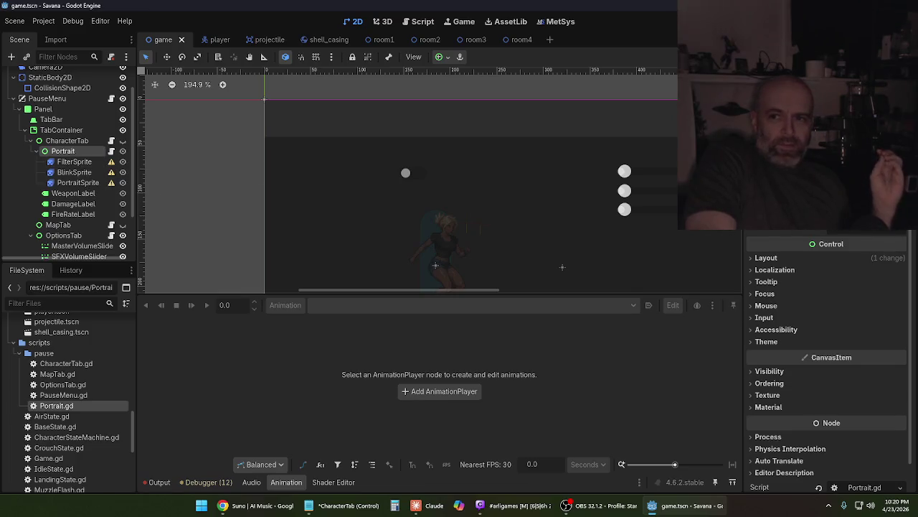
left_click(348, 505)
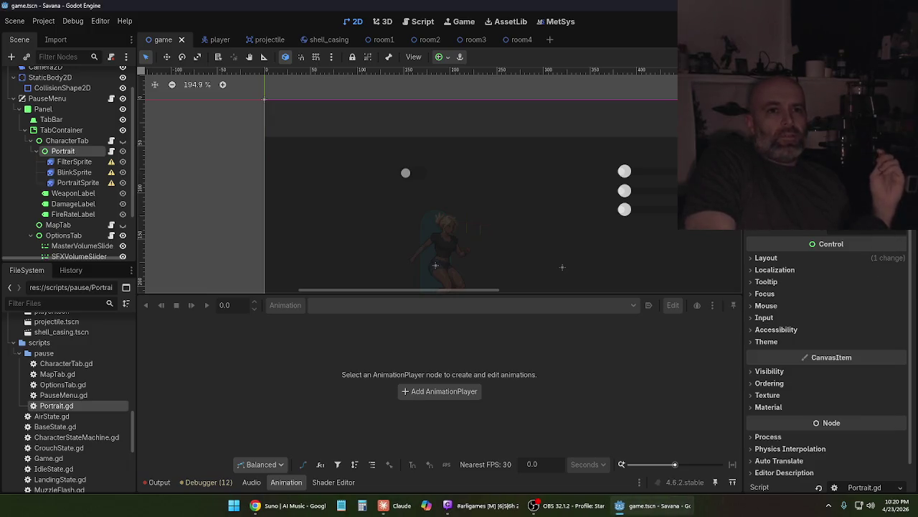
key("alt+Tab")
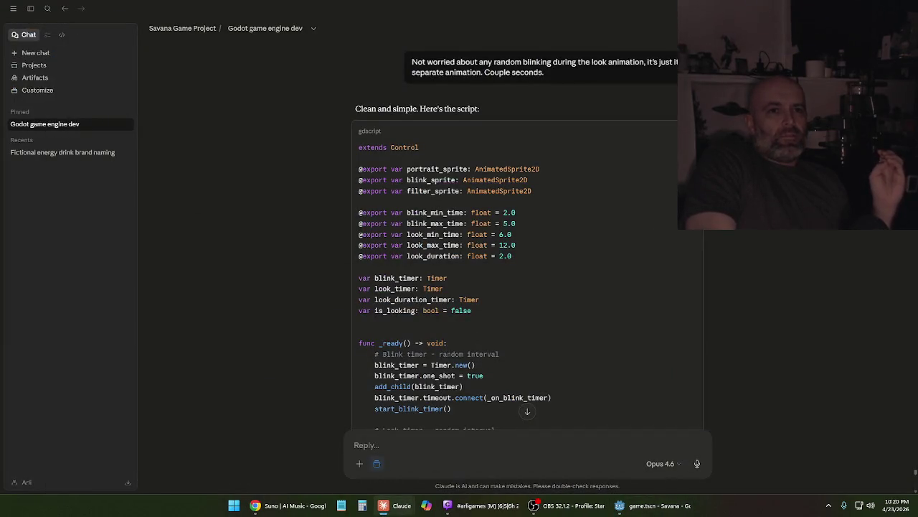
key("super+d")
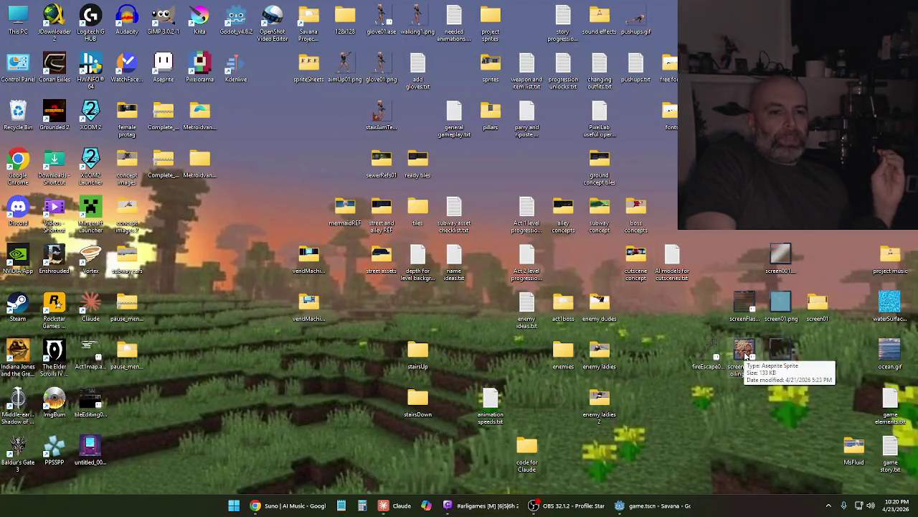
Open screenLineScrolling01.ase and hide its character and background layers
double_click(746, 355)
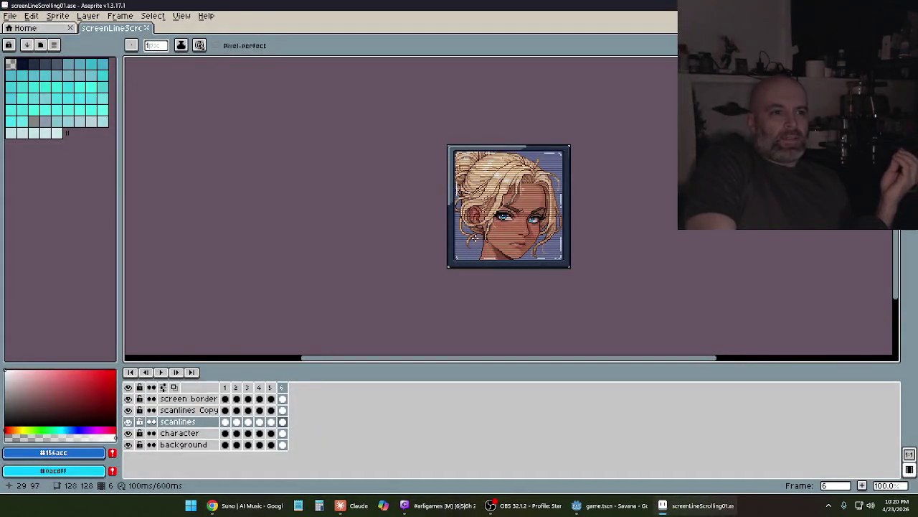
left_click(129, 434)
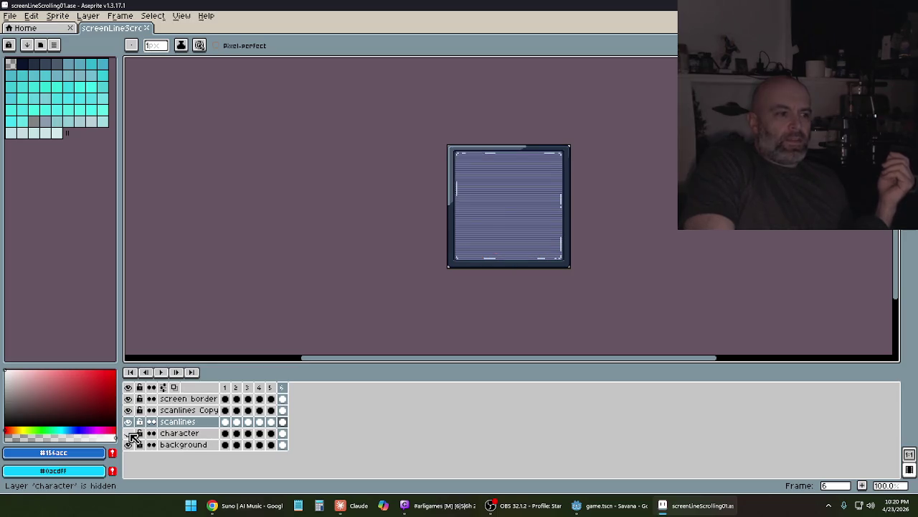
left_click(128, 445)
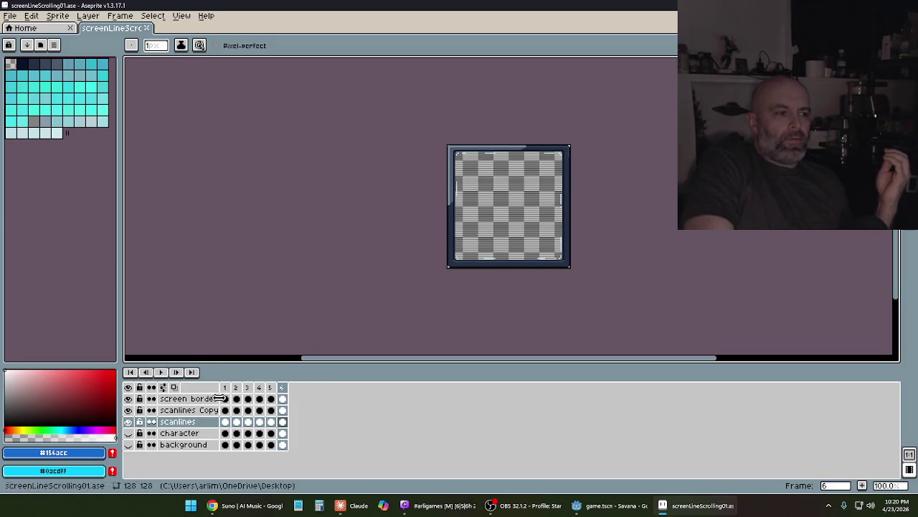
Export the six frames as a Packed 3×2 sprite sheet, opened as a new document
left_click(10, 16)
mouse_move(40, 112)
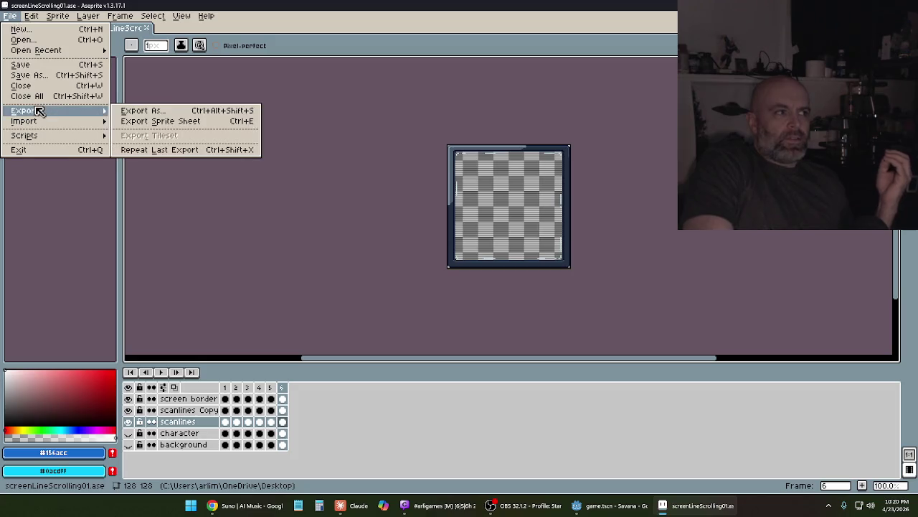
left_click(181, 123)
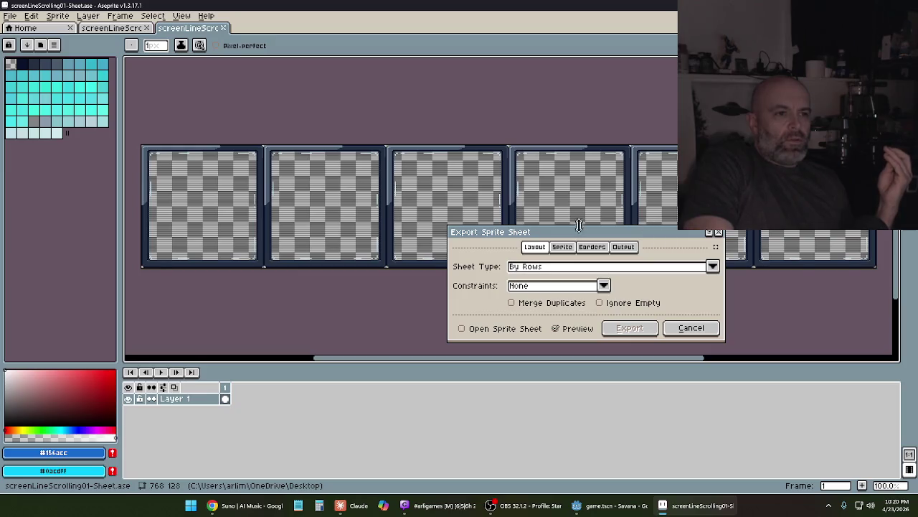
left_click(564, 266)
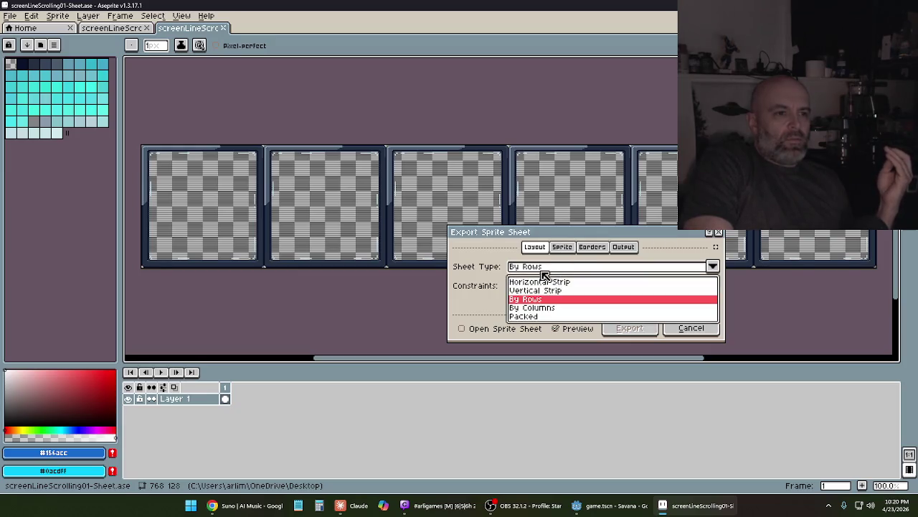
left_click(539, 318)
scroll(394, 172, "down", 2)
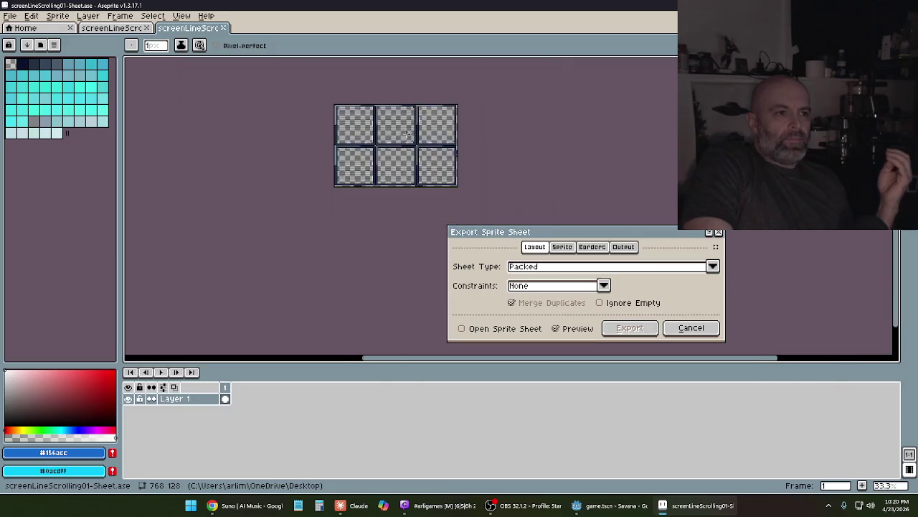
scroll(396, 147, "up", 2)
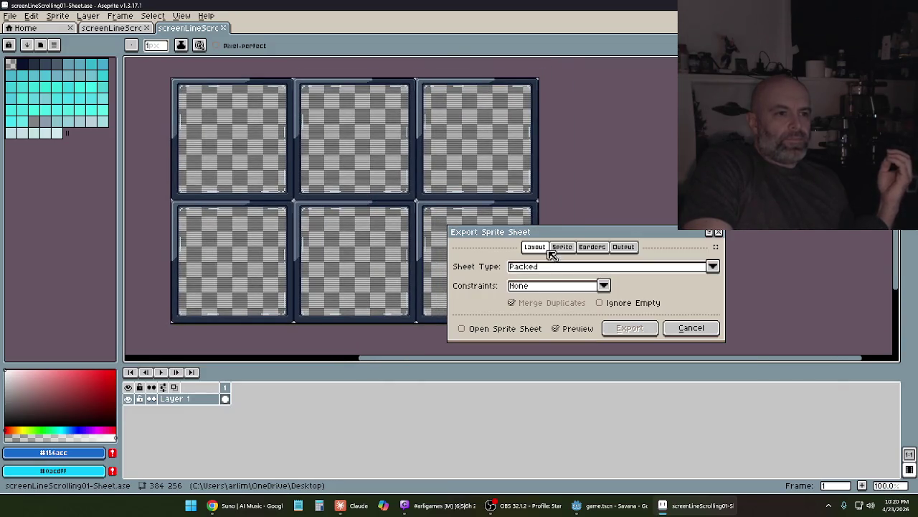
left_click(535, 328)
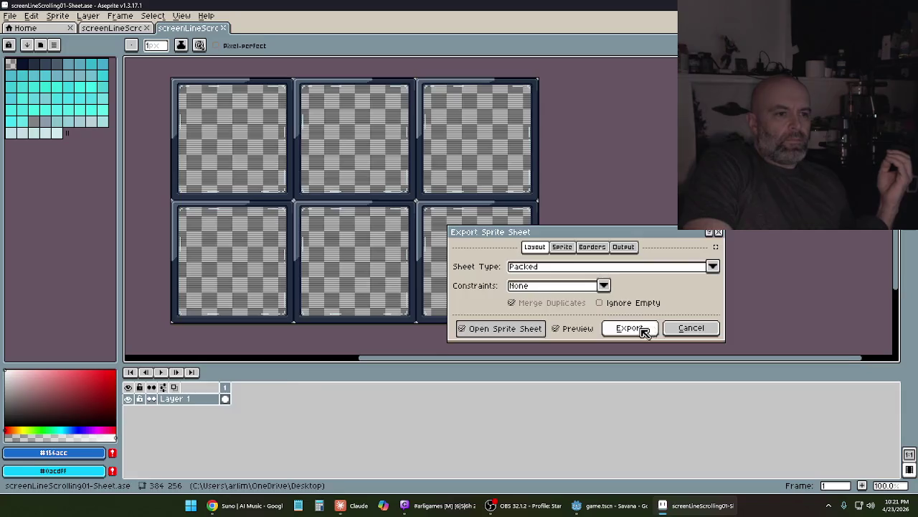
left_click(638, 329)
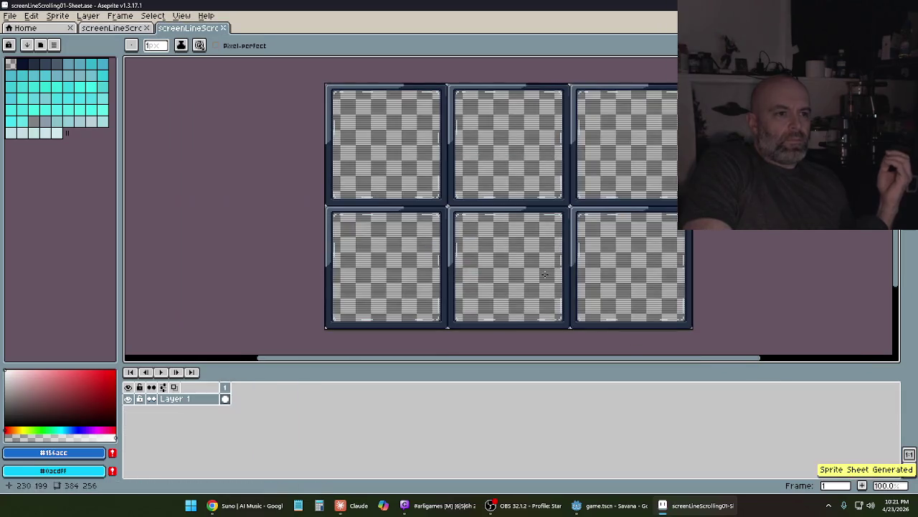
left_click(10, 17)
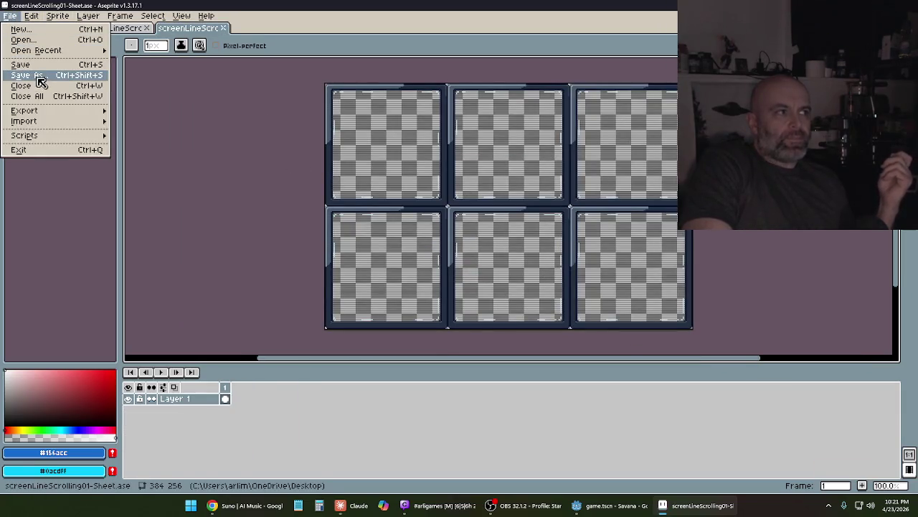
Export the sheet as screenFilterSheet.png and close the generated sheet document
mouse_move(43, 111)
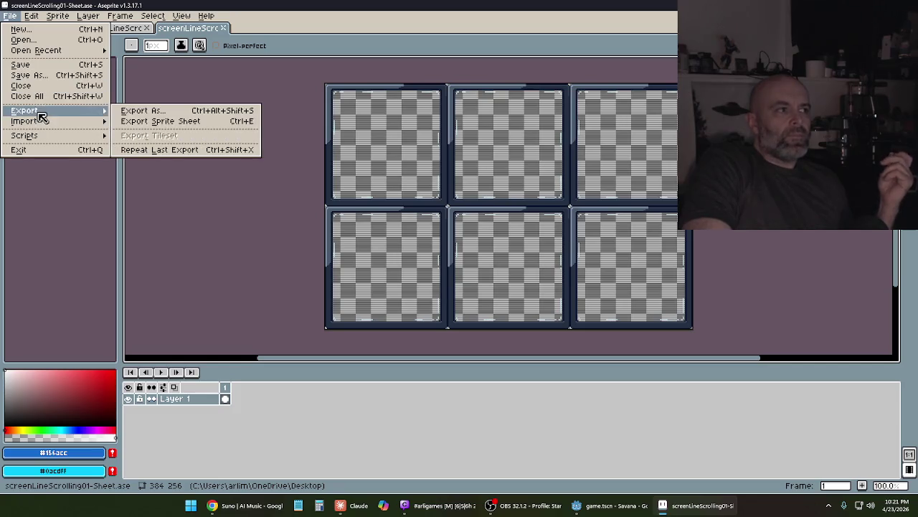
left_click(147, 111)
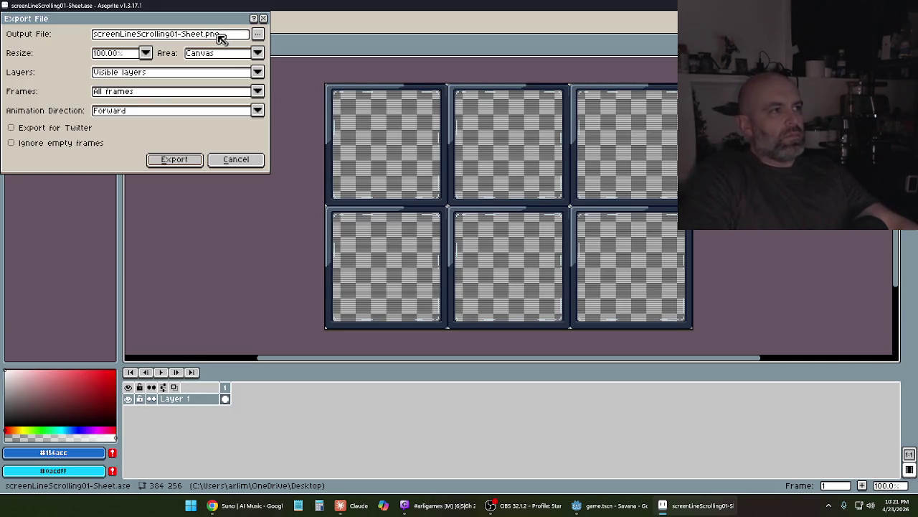
left_click(206, 39)
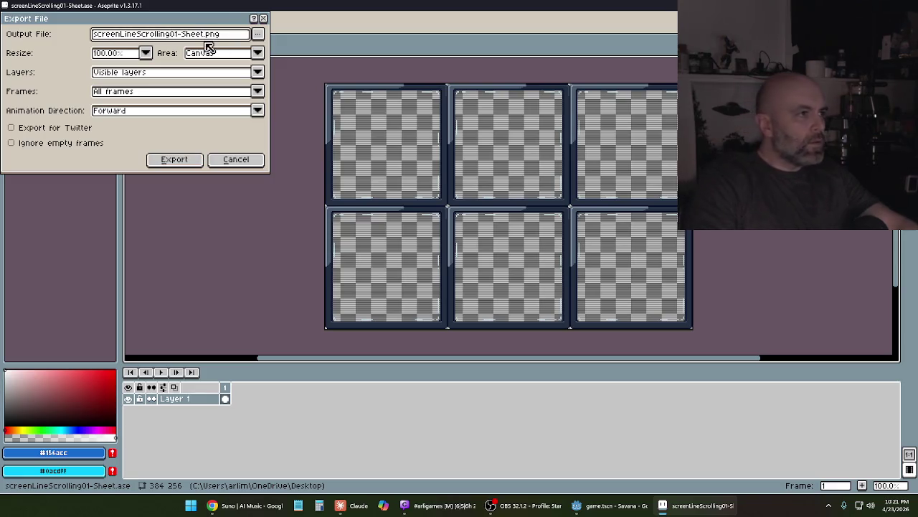
key("BackSpace")
key("BackSpace")
key("BackSpace")
key("BackSpace")
key("BackSpace")
key("BackSpace")
type("screenFilter")
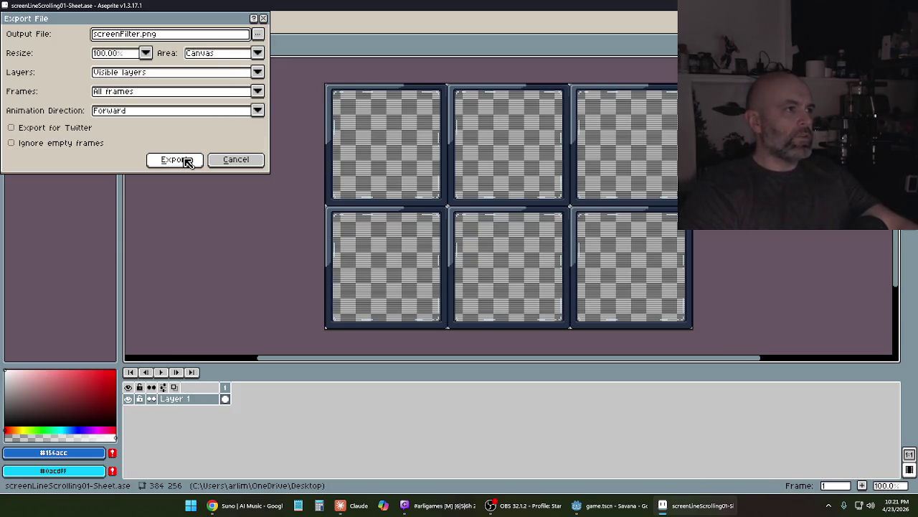
type("Sheet")
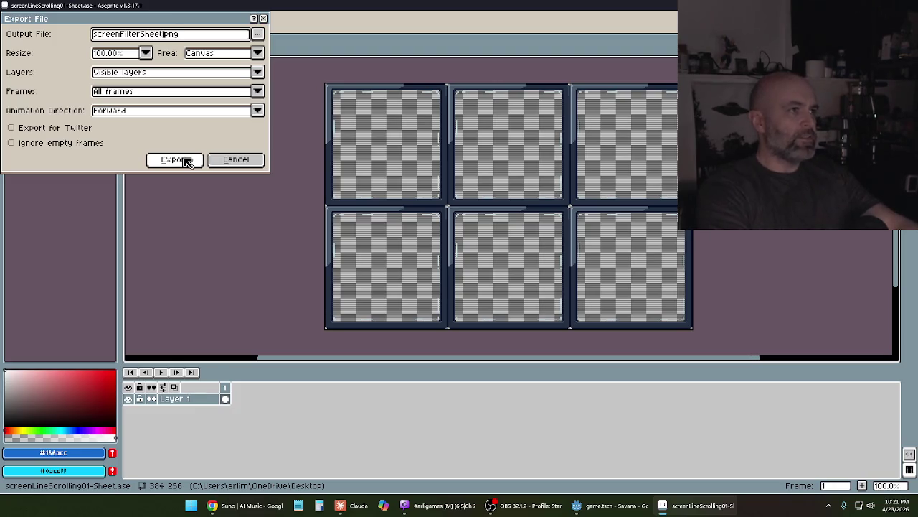
left_click(185, 162)
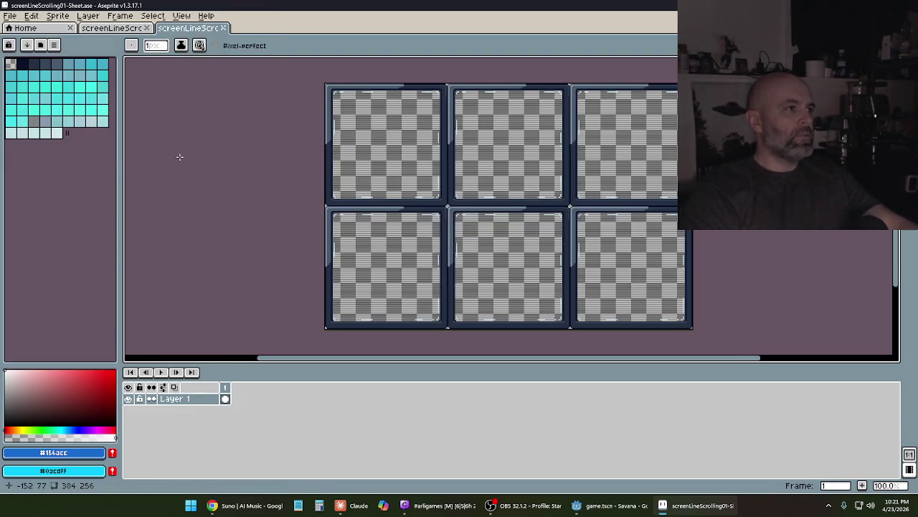
left_click(224, 28)
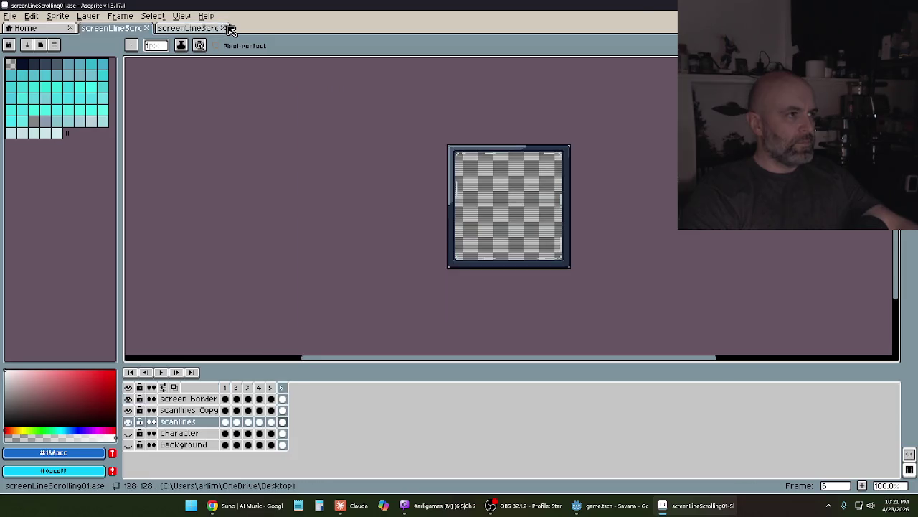
Close the scanline file, show the desktop, and move the exported PNG to an empty spot
left_click(149, 29)
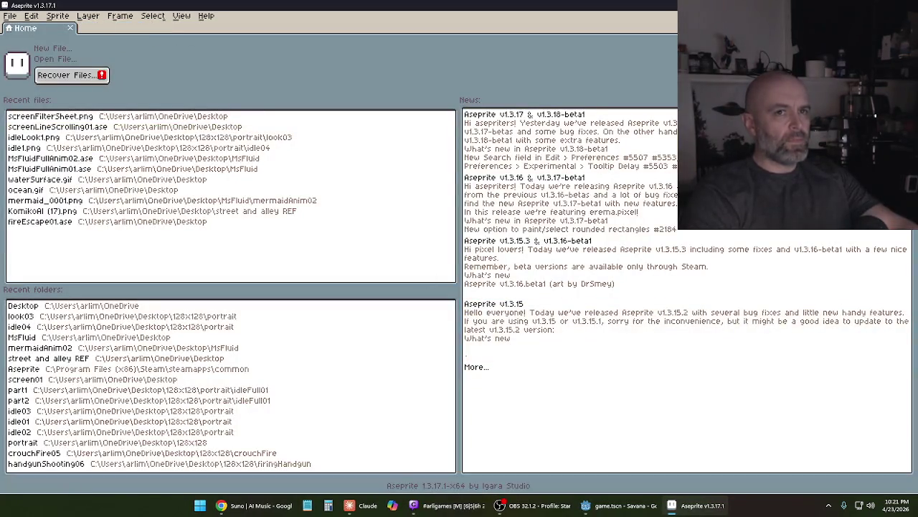
key("super+d")
left_click_drag(130, 406, 237, 359)
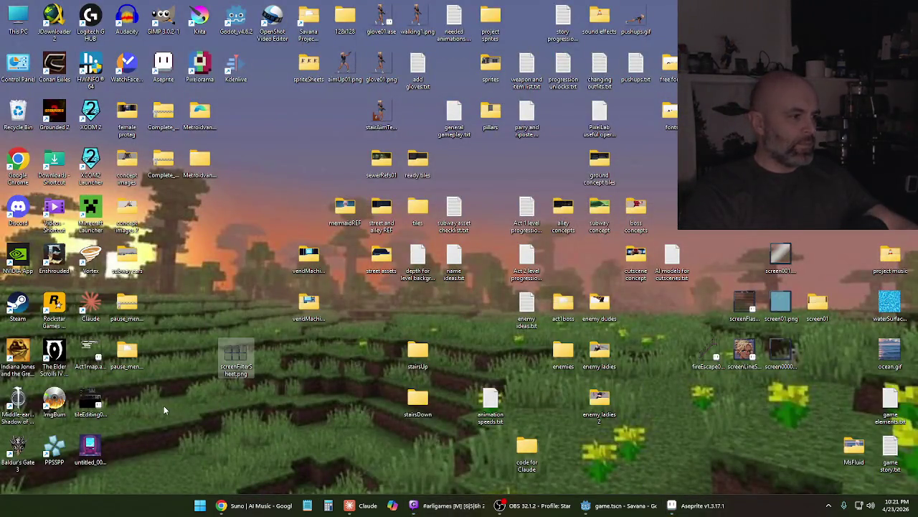
Clear the desktop selection and open the 128x128 art folder
left_click(132, 353)
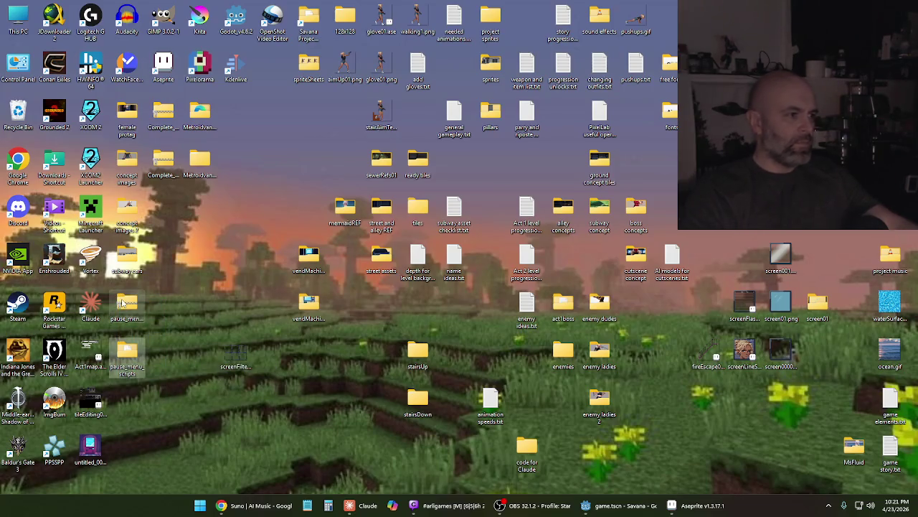
left_click(186, 337)
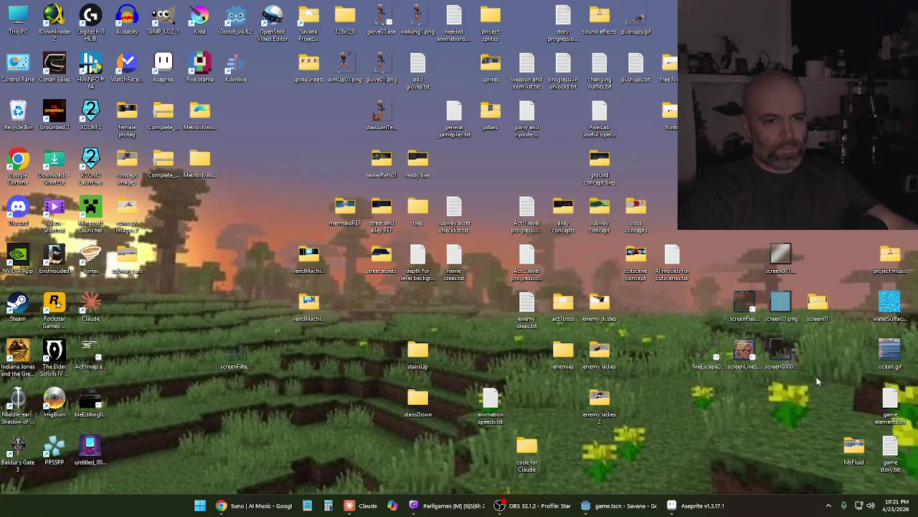
left_click(804, 353)
left_click(826, 349)
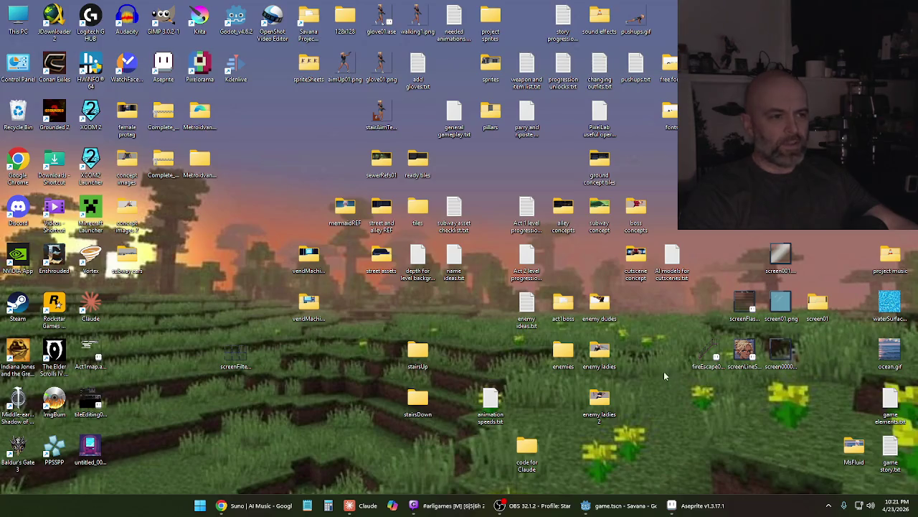
double_click(346, 22)
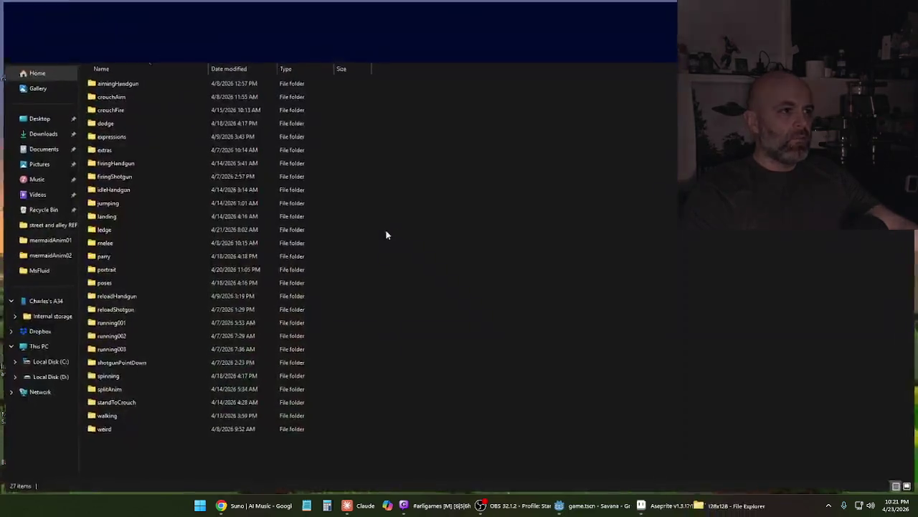
In the portrait folder, browse blink01 and settle on the eyesBlink00 folder
double_click(111, 271)
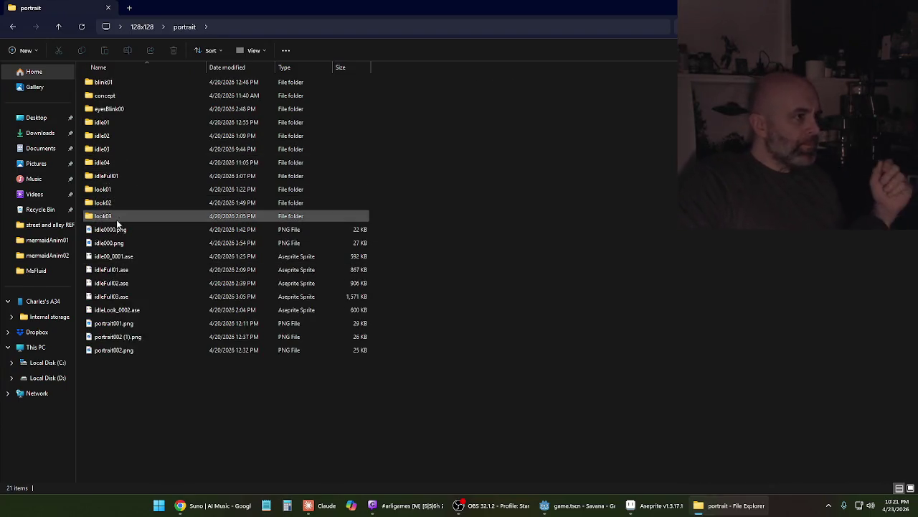
mouse_move(120, 177)
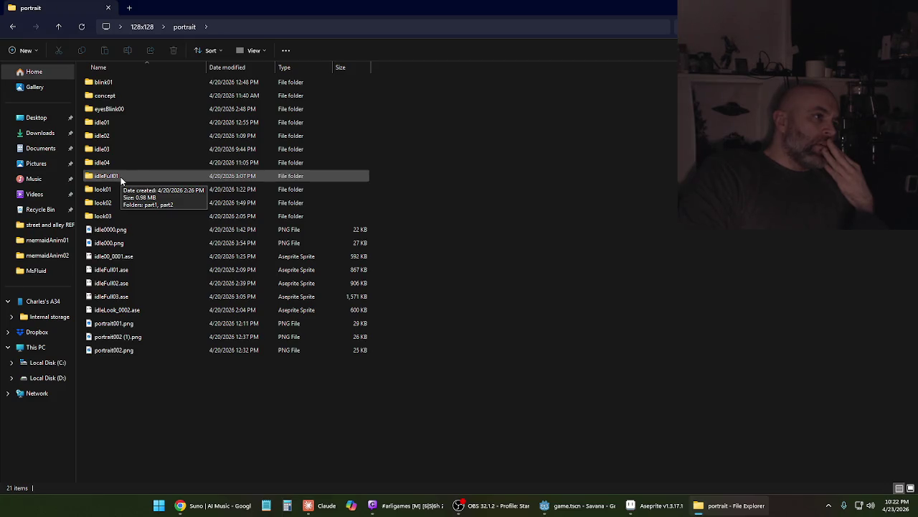
double_click(114, 109)
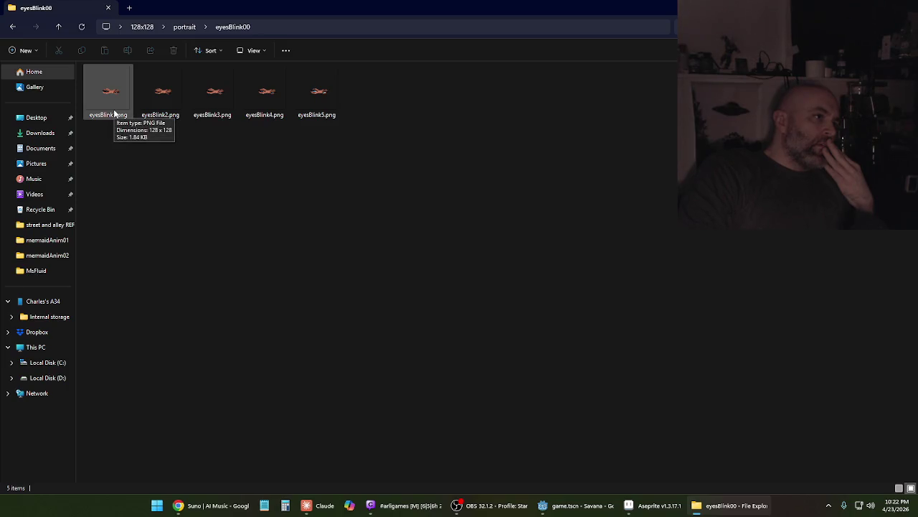
key("alt+Left")
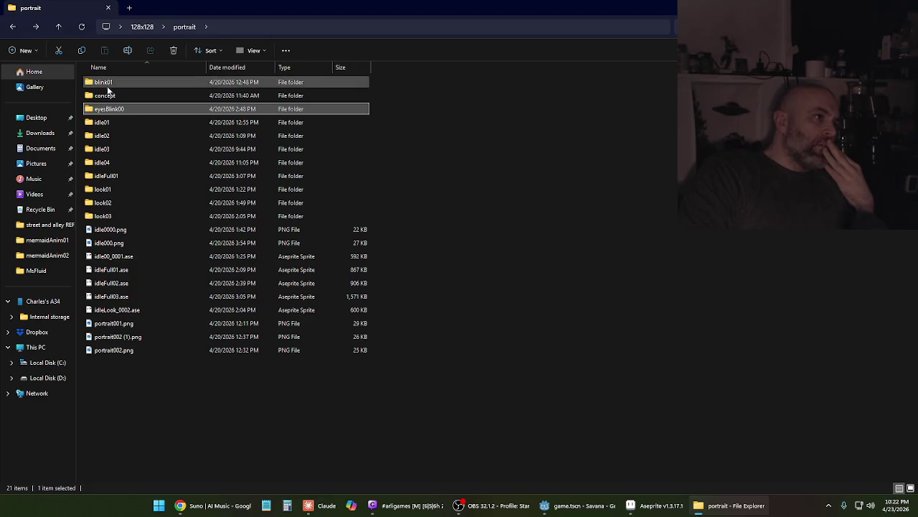
double_click(106, 88)
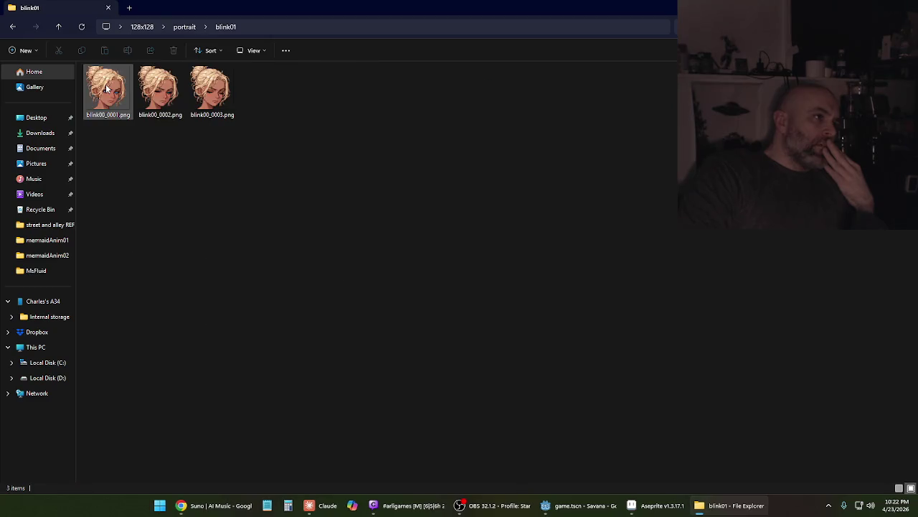
left_click(12, 28)
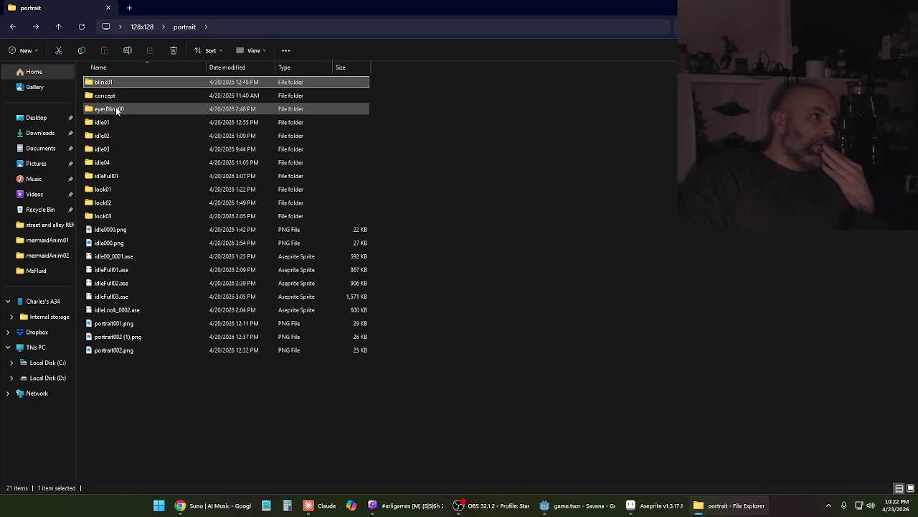
double_click(115, 108)
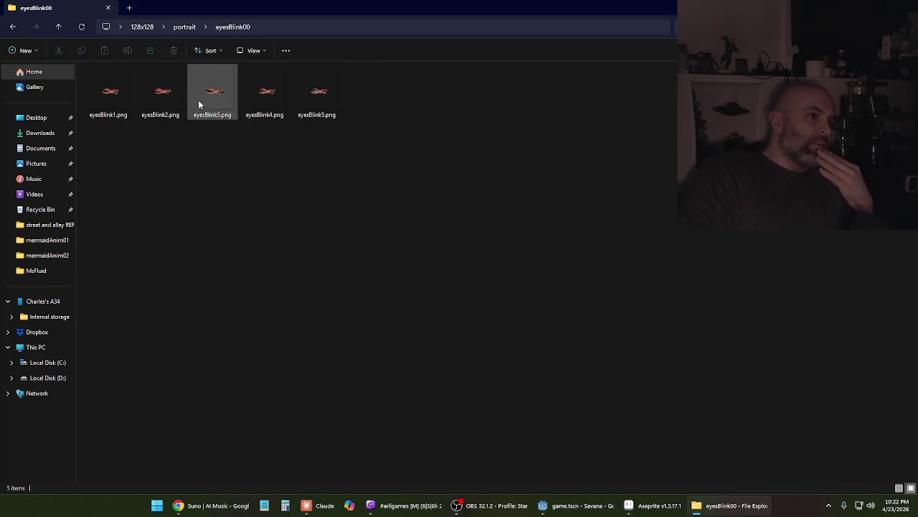
left_click(12, 27)
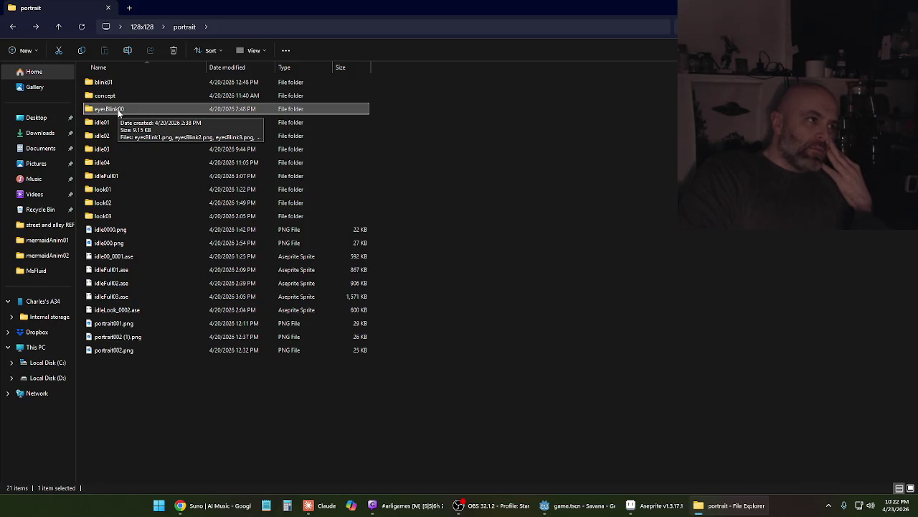
double_click(119, 112)
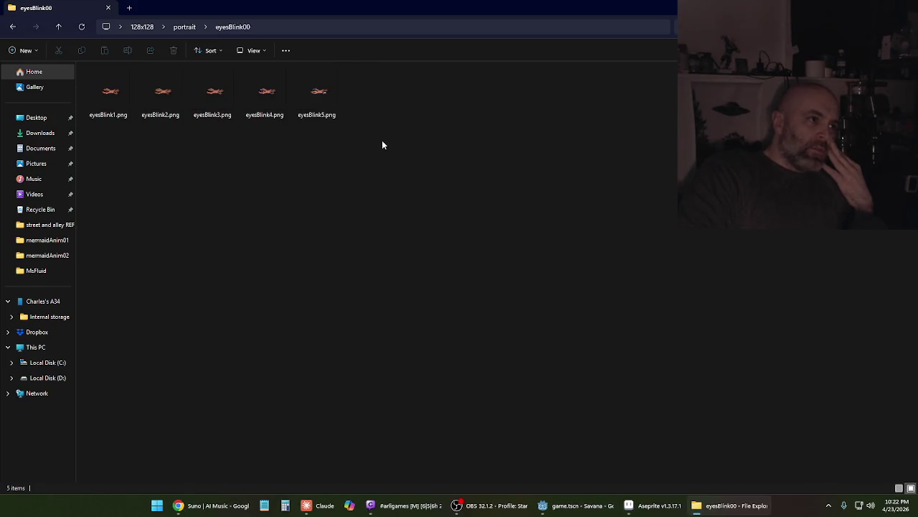
Drag eyesBlink1.png from eyesBlink00 into Aseprite
left_click(100, 103)
left_click(132, 119)
mouse_move(118, 100)
left_mouse_down()
mouse_move(564, 391)
mouse_move(651, 506)
mouse_move(502, 373)
left_mouse_up()
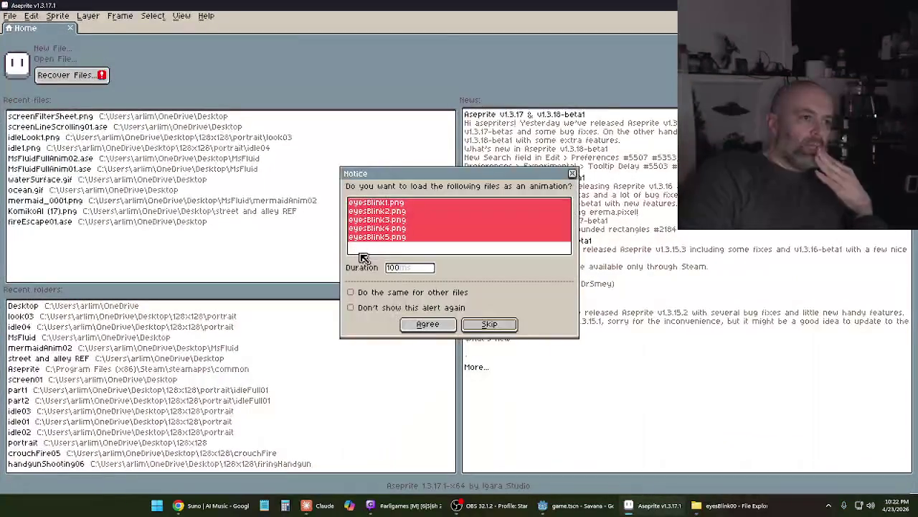
left_click(439, 327)
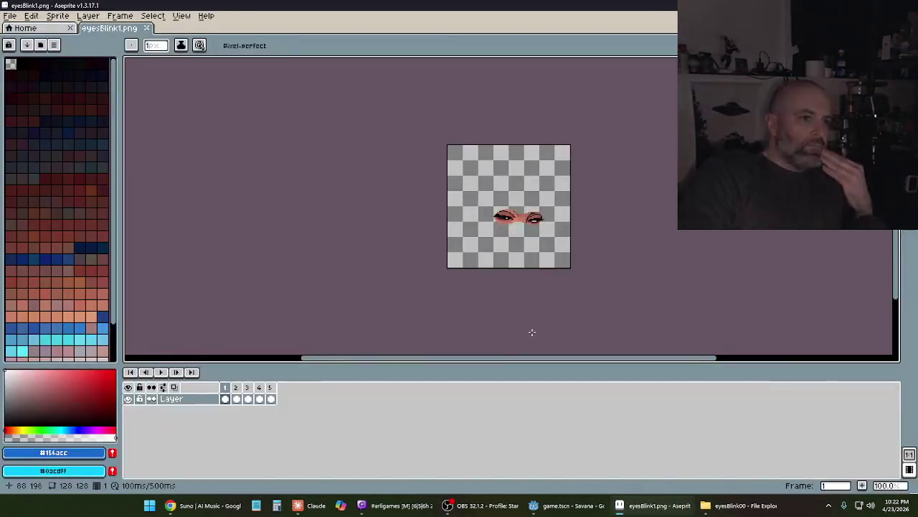
scroll(532, 233, "down", 2)
scroll(525, 241, "up", 1)
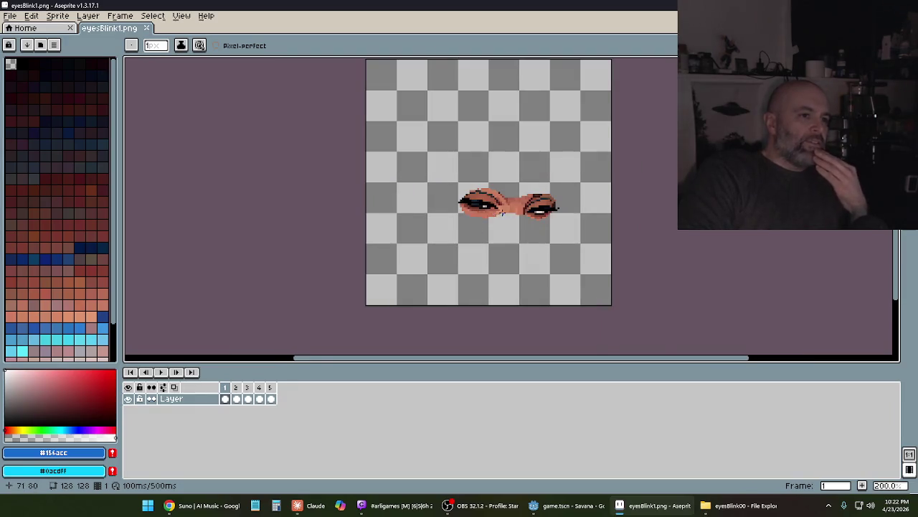
scroll(502, 213, "up", 6)
scroll(538, 228, "down", 7)
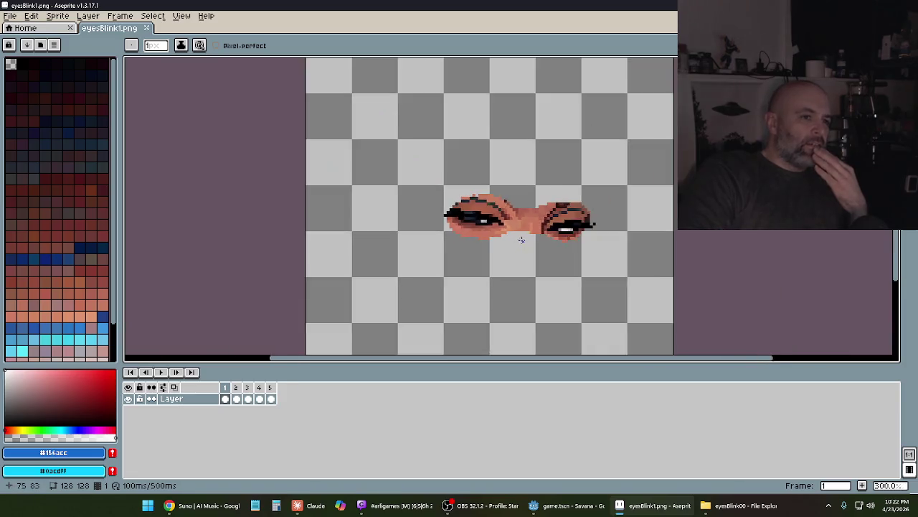
scroll(523, 245, "up", 1)
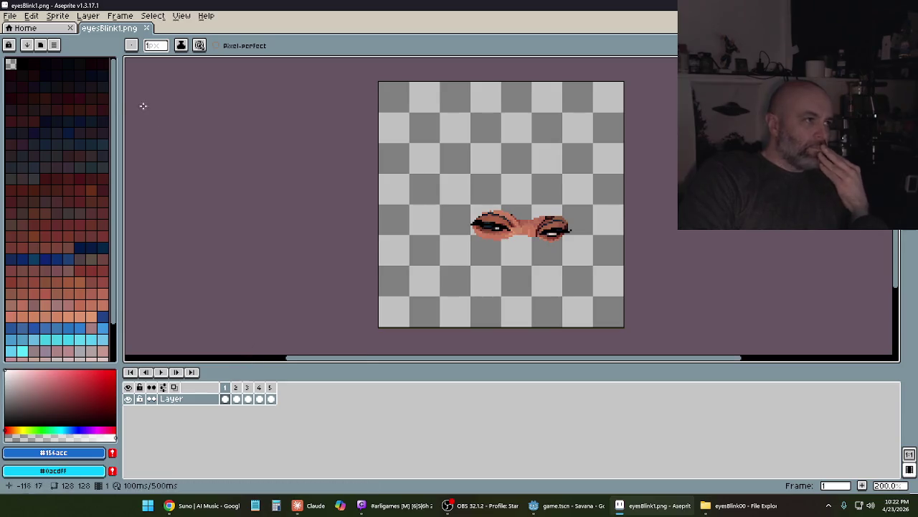
left_click(10, 15)
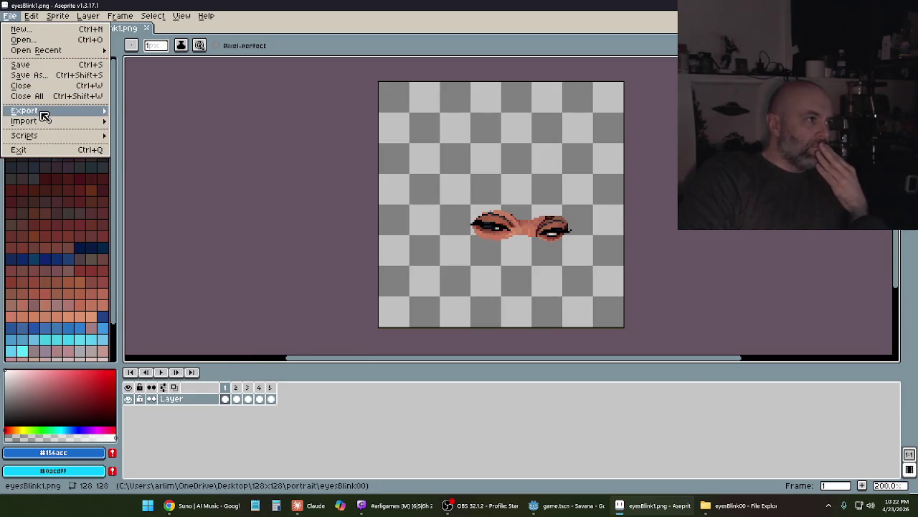
Export the five blink frames as a packed sprite sheet
mouse_move(40, 113)
left_click(175, 122)
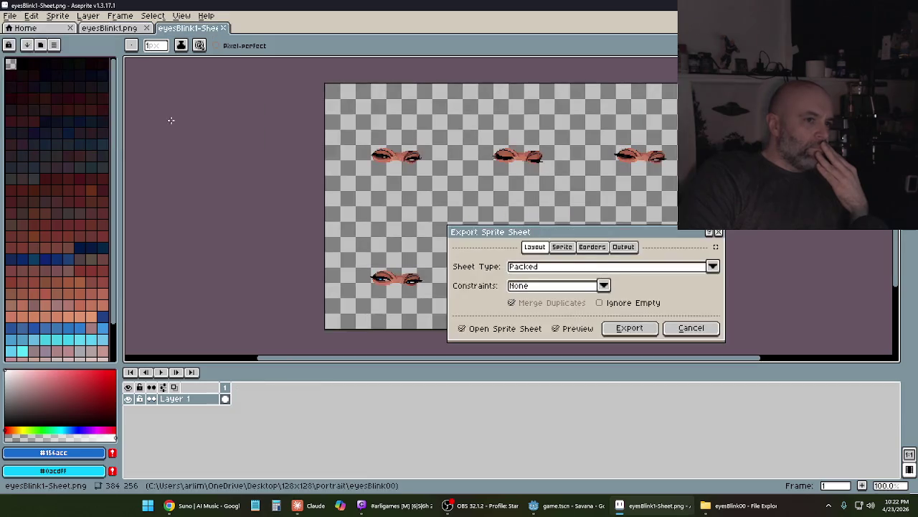
left_click_drag(482, 204, 294, 201)
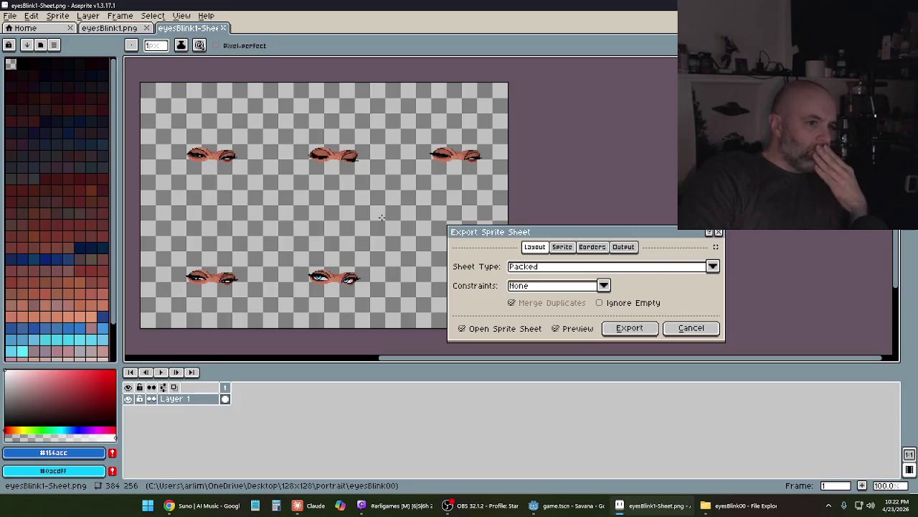
left_click(639, 328)
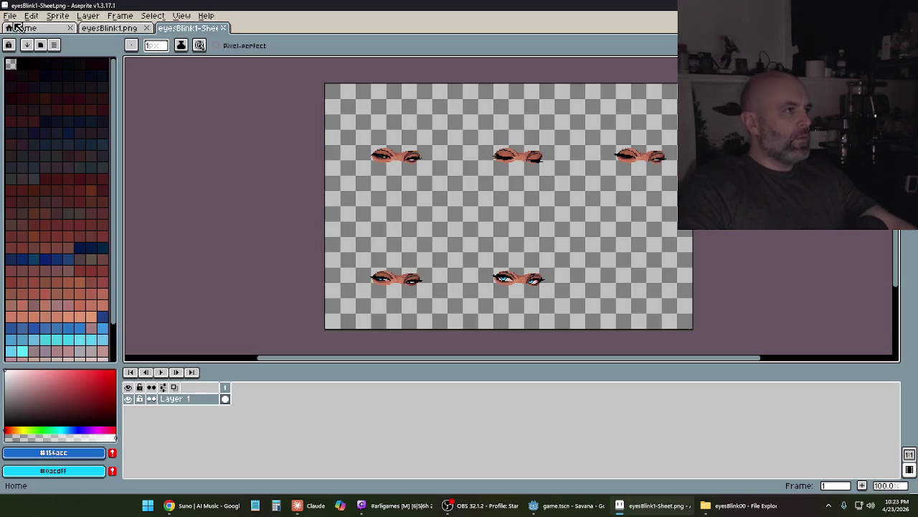
Save the sheet image as eyesBlinkSheet.png and close the generated sheet
left_click(10, 15)
mouse_move(37, 113)
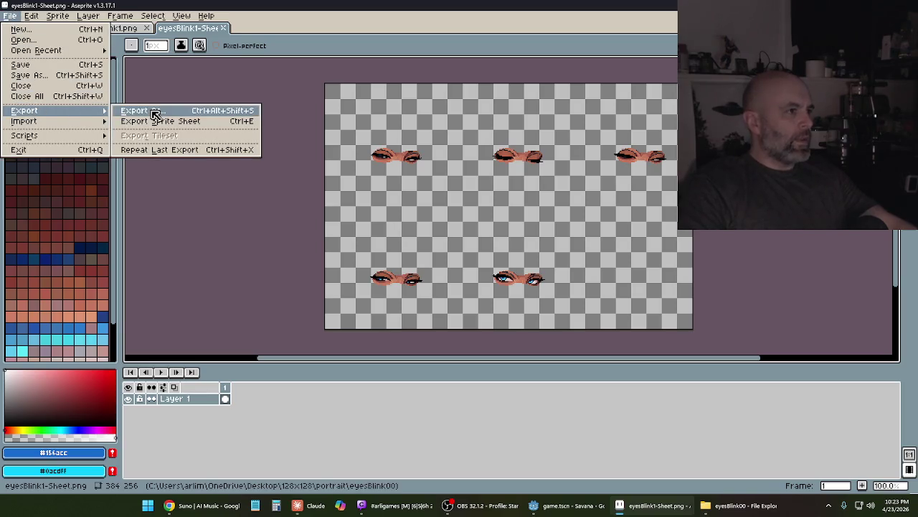
left_click(153, 109)
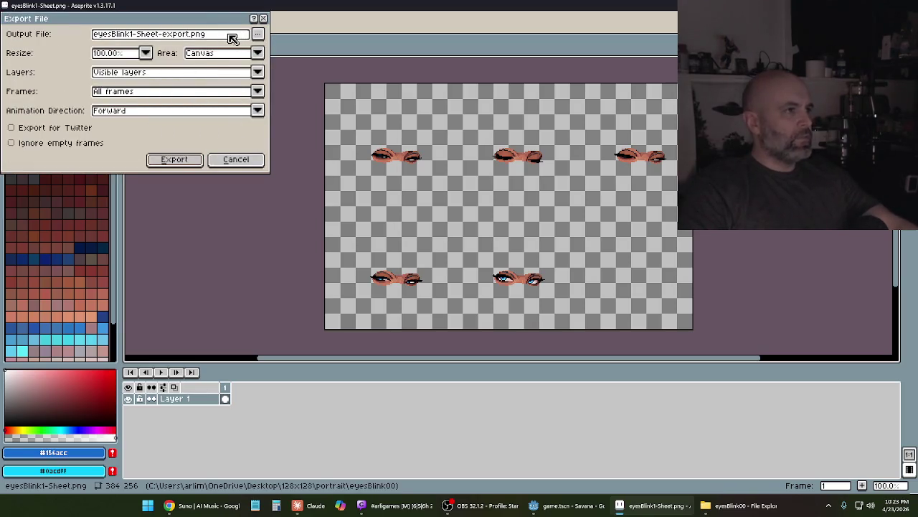
left_click(218, 39)
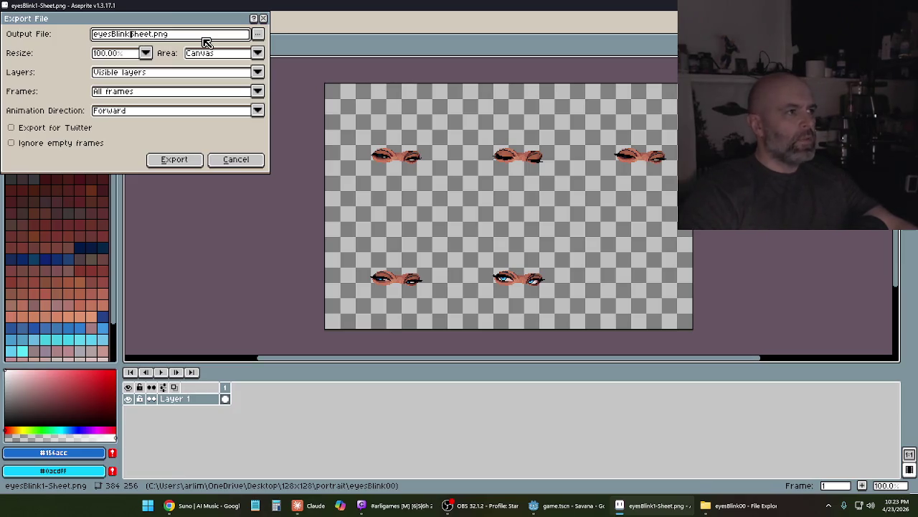
left_click(175, 159)
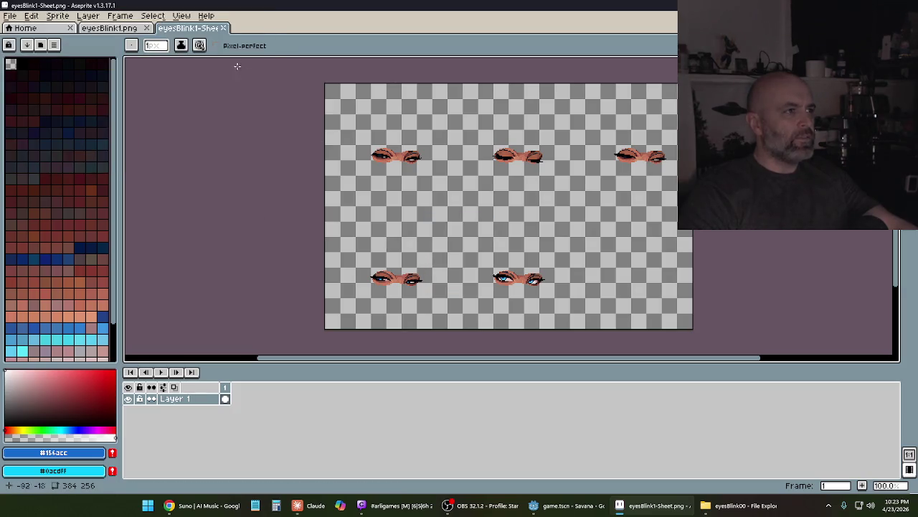
left_click(223, 27)
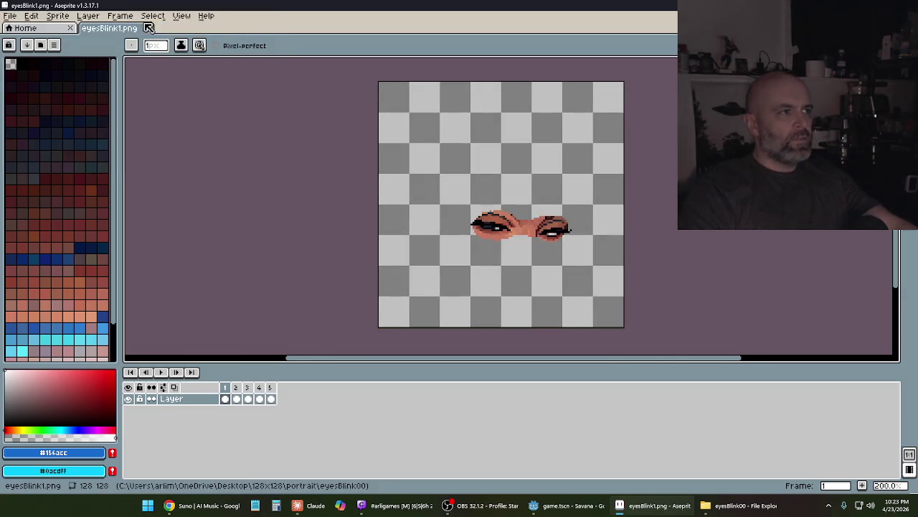
Close the eyesBlink1 image, minimize Aseprite, and bring up the eyesBlink00 folder
left_click(146, 28)
left_click(722, 506)
left_click(725, 506)
left_click(663, 512)
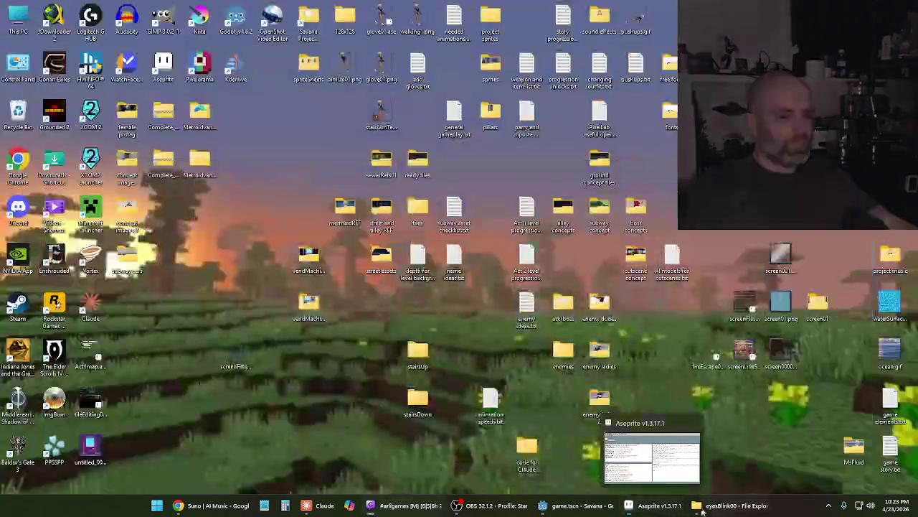
left_click(724, 507)
Copy eyesBlinkSheet.png and paste it onto the desktop
left_click(379, 102)
right_click(378, 102)
key("Escape")
key("ctrl+w")
right_click(226, 309)
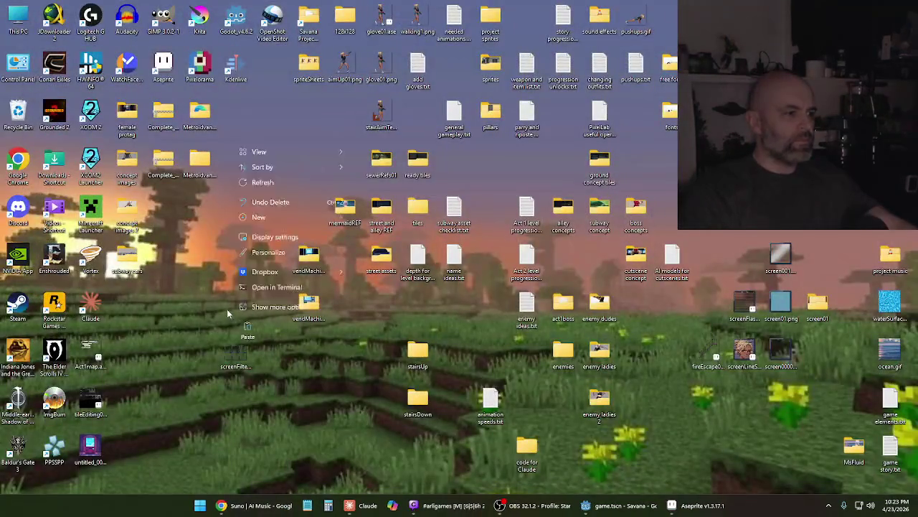
left_click(314, 409)
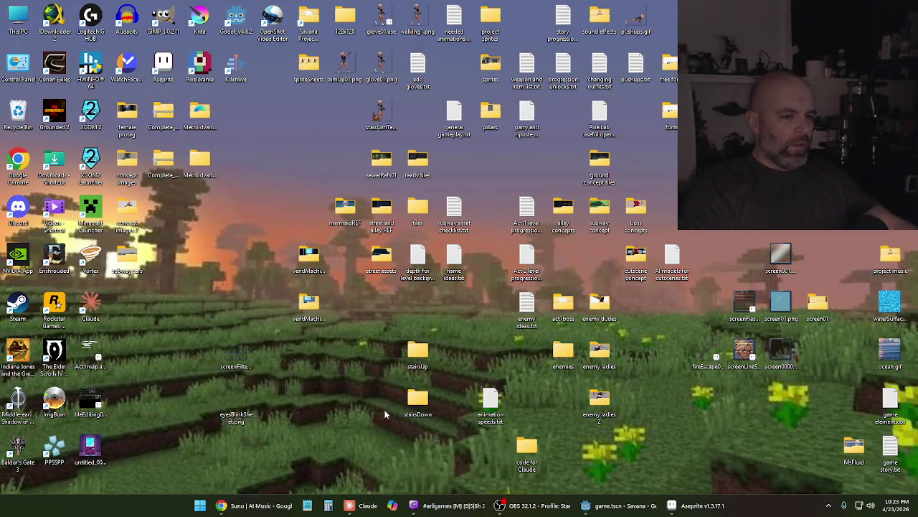
Keep Aseprite hidden and open the 128x128 folder from the desktop
left_click(716, 507)
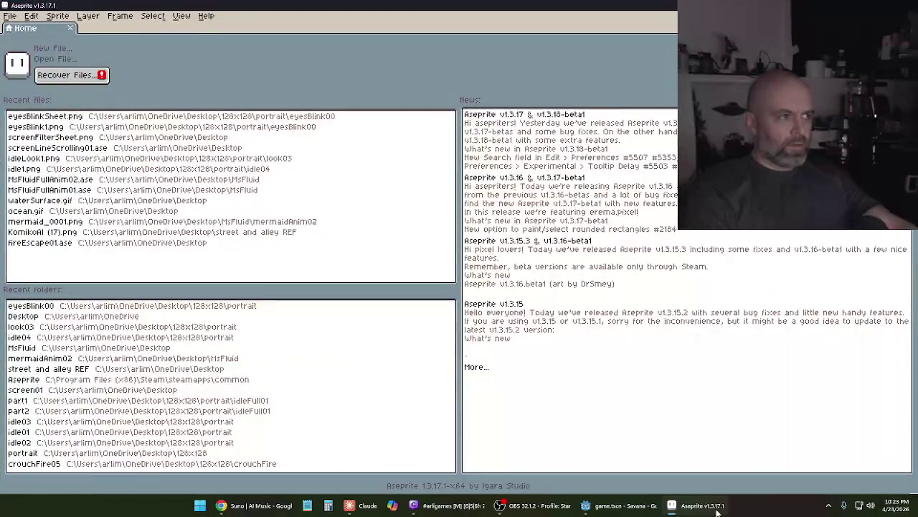
left_click(716, 508)
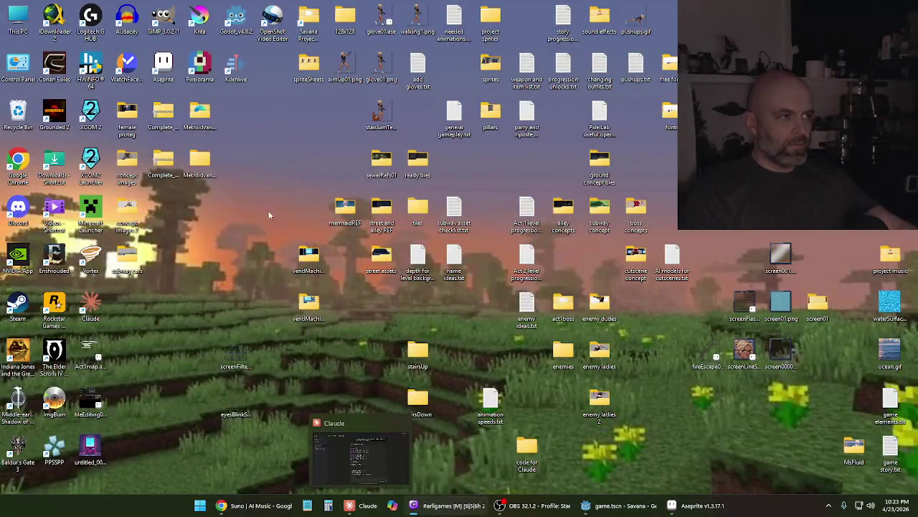
double_click(343, 26)
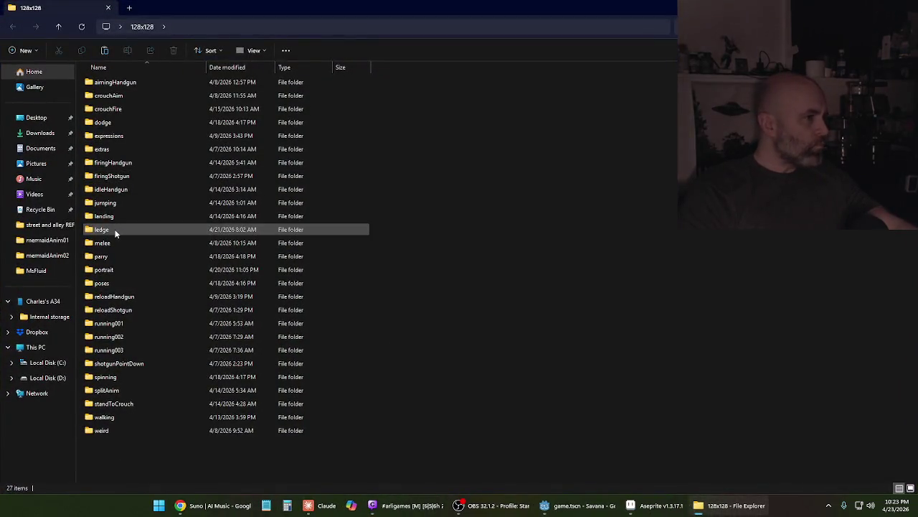
Go to portrait > idleFull01 > part1 and drag idle1.png into Aseprite
double_click(108, 271)
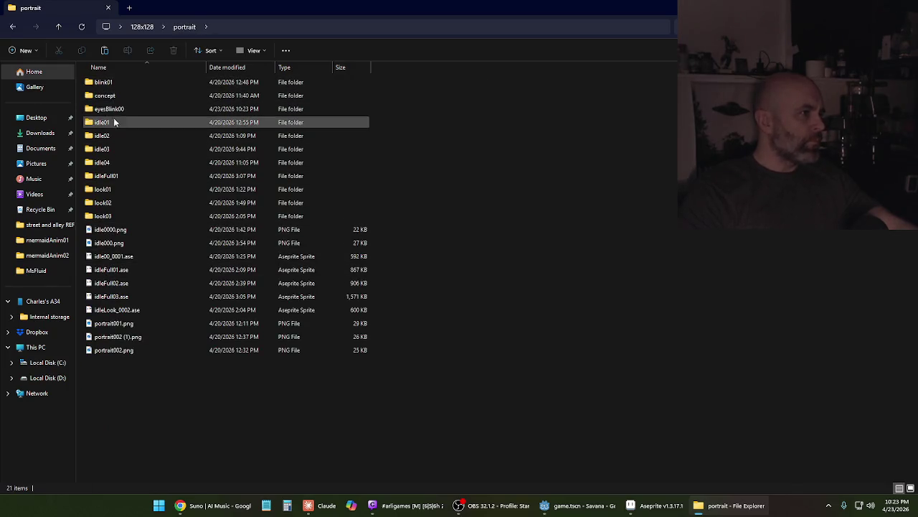
double_click(109, 176)
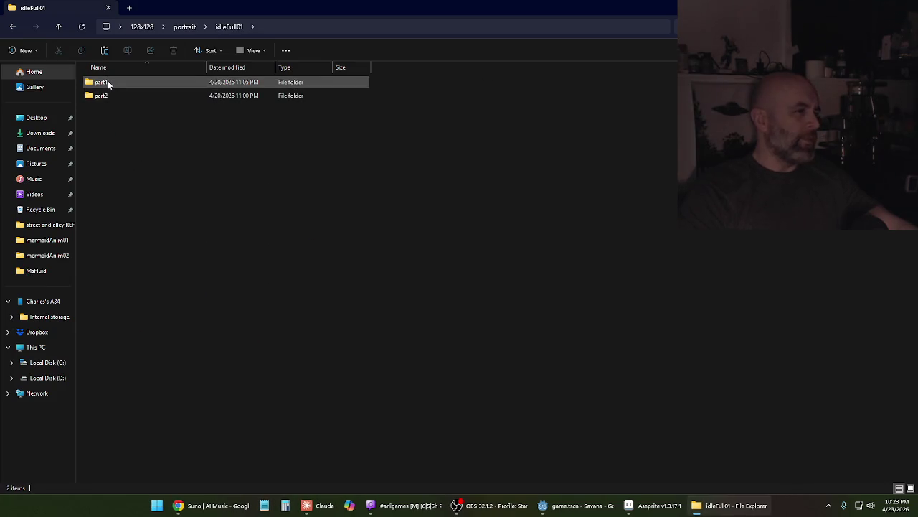
double_click(104, 82)
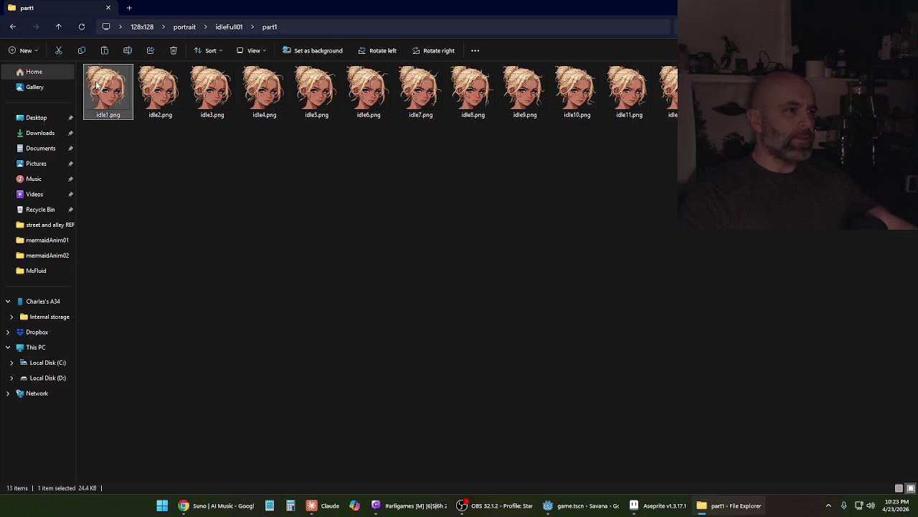
mouse_move(105, 87)
left_mouse_down()
mouse_move(476, 246)
mouse_move(685, 502)
mouse_move(658, 502)
mouse_move(457, 332)
left_mouse_up()
Load the idle images as a 13-frame animation, play it, and return to frame 1
left_click(447, 329)
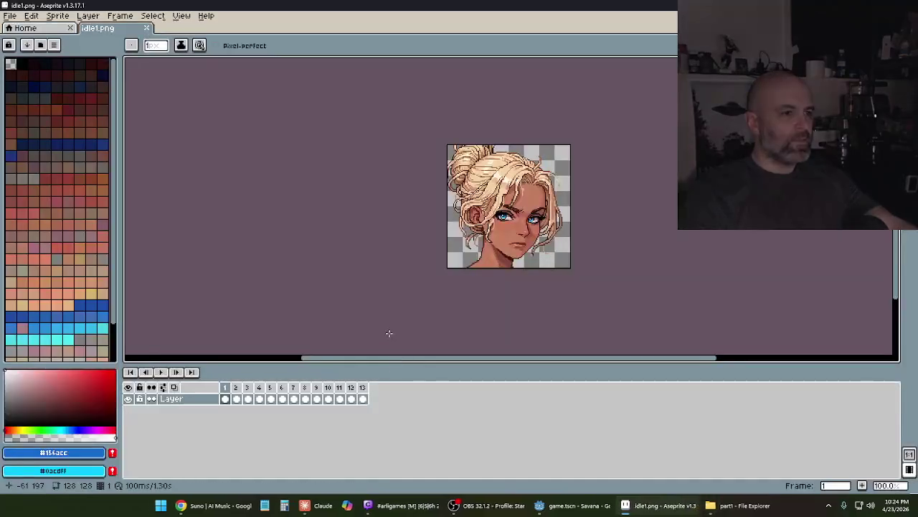
left_click(161, 371)
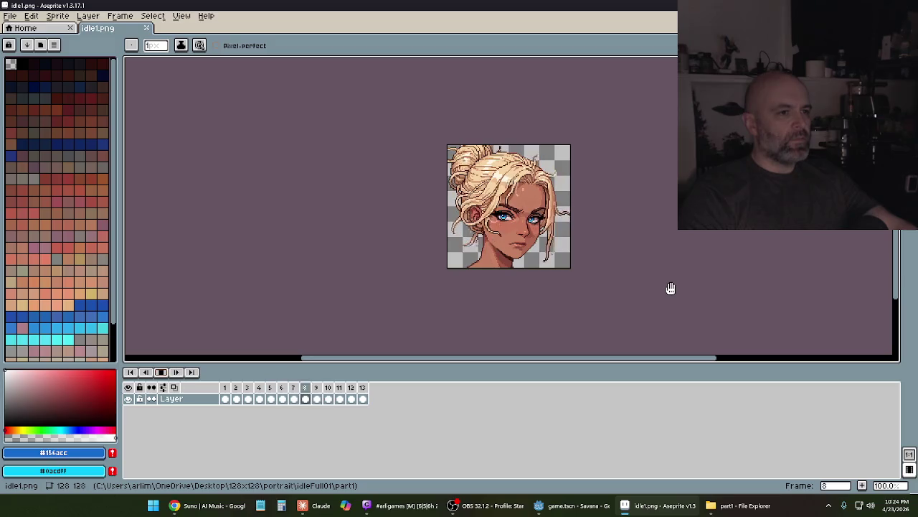
left_click(169, 372)
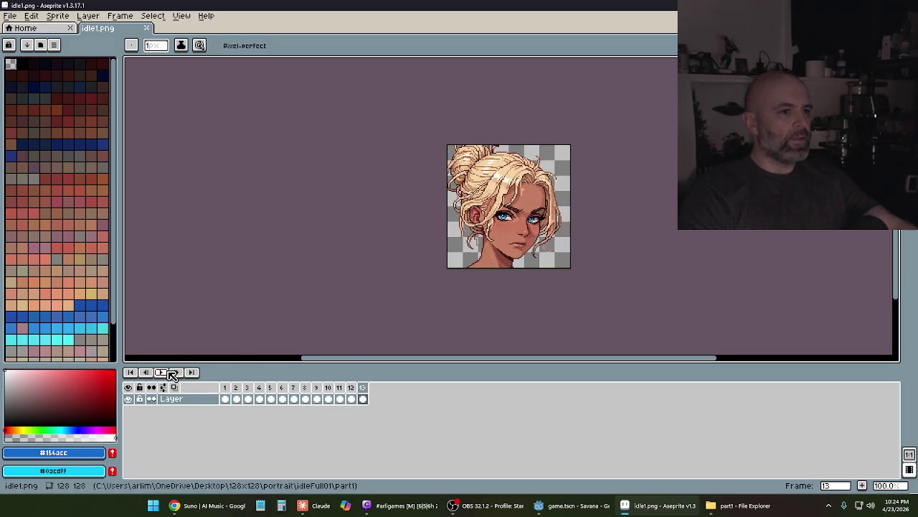
left_click(227, 388)
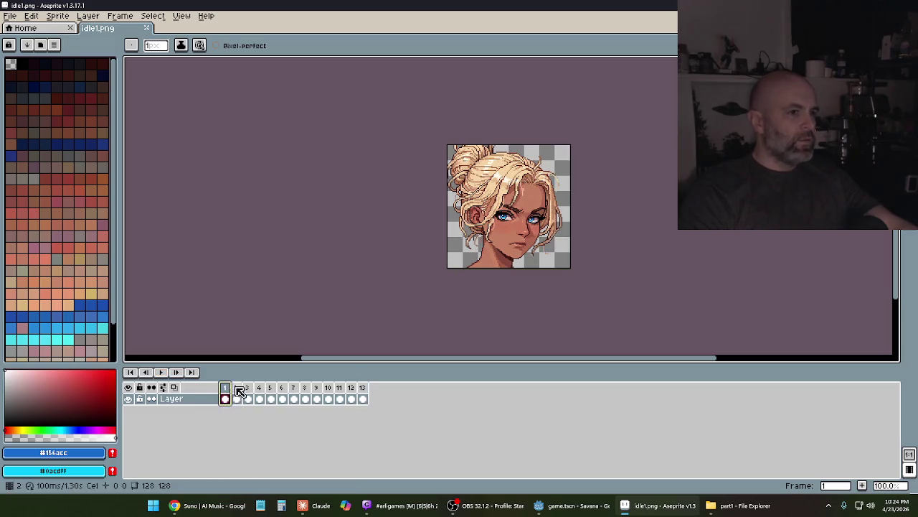
Replay the idle animation without exporting and select frame 2
left_click(10, 16)
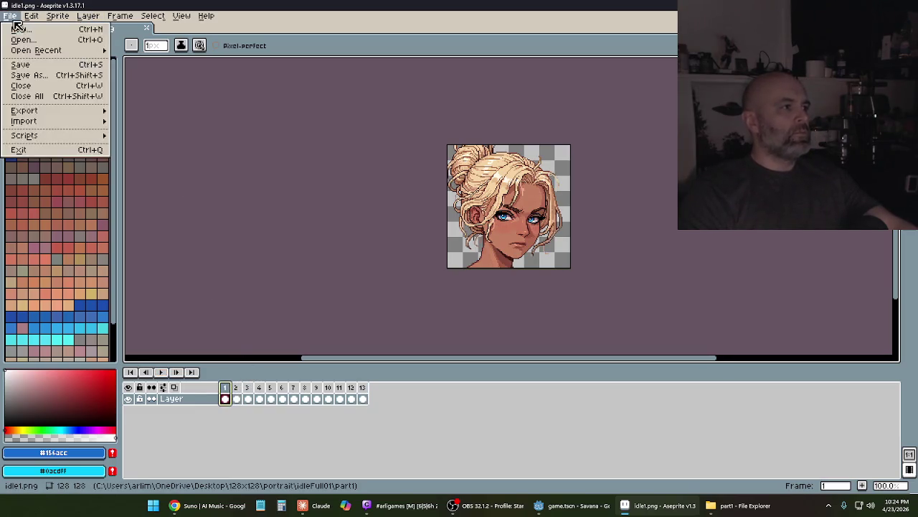
mouse_move(52, 117)
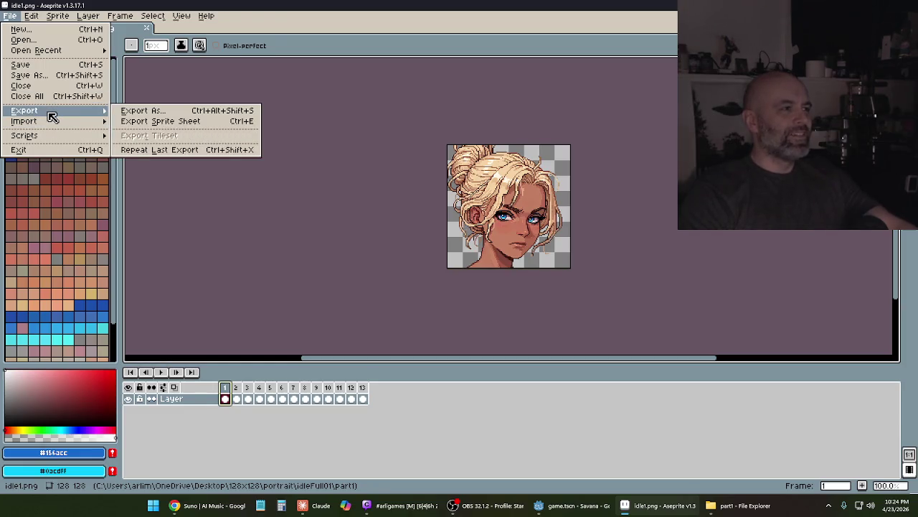
left_click(10, 16)
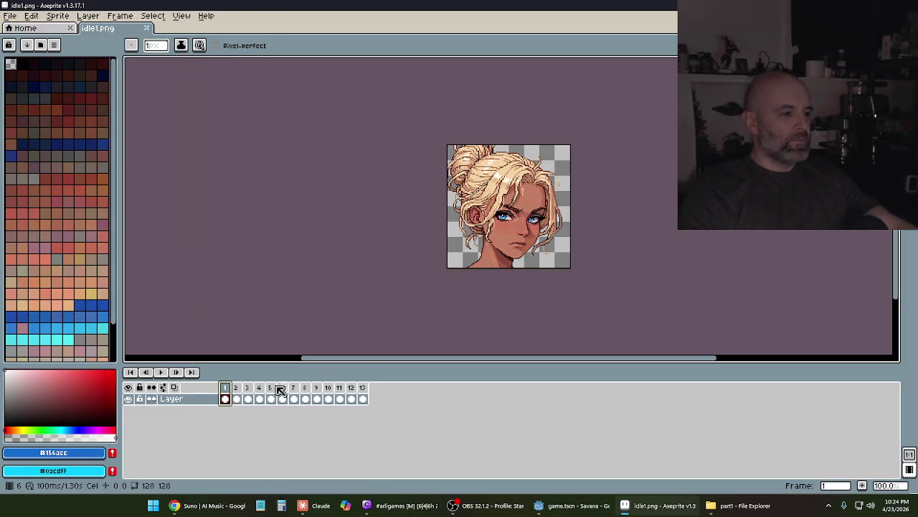
left_click(169, 374)
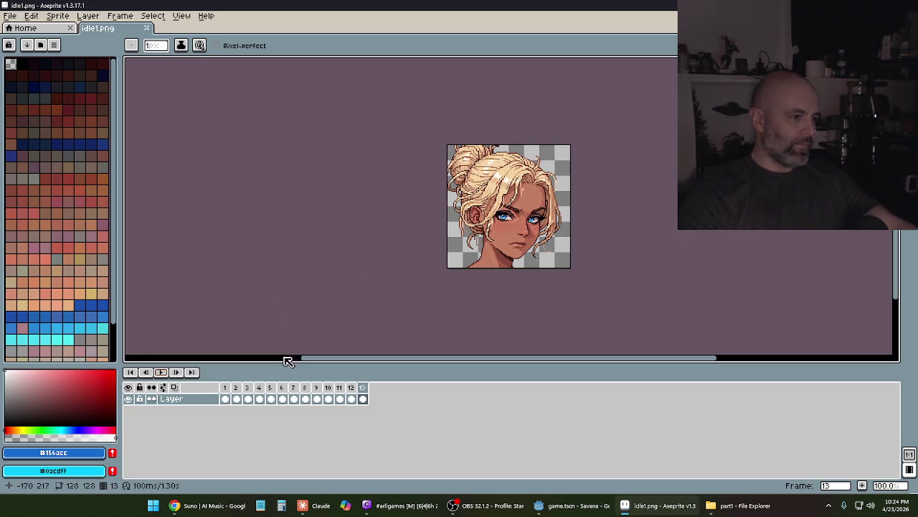
left_click(237, 399)
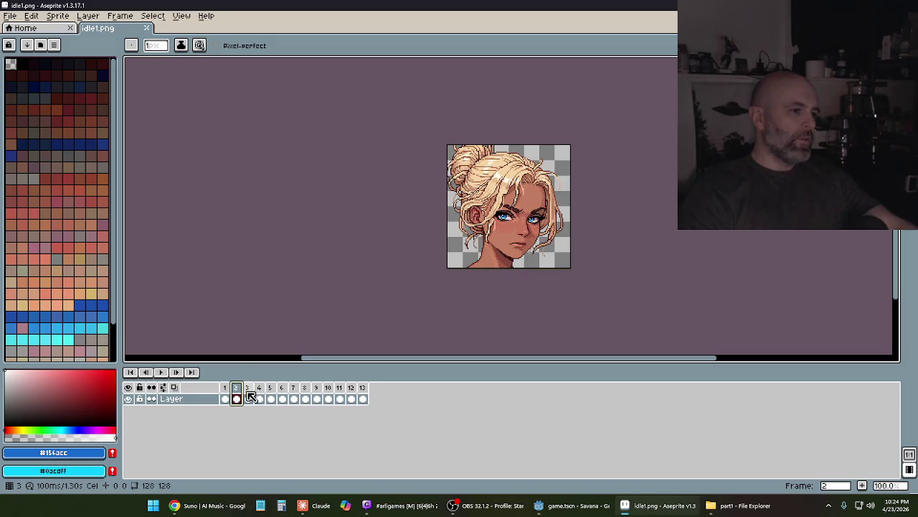
Select the frames from frame 2 onward and remove them to leave 7, then replay the loop
left_click(227, 391)
left_click(237, 393)
left_click(261, 398, "shift")
left_click_drag(287, 397, 354, 396)
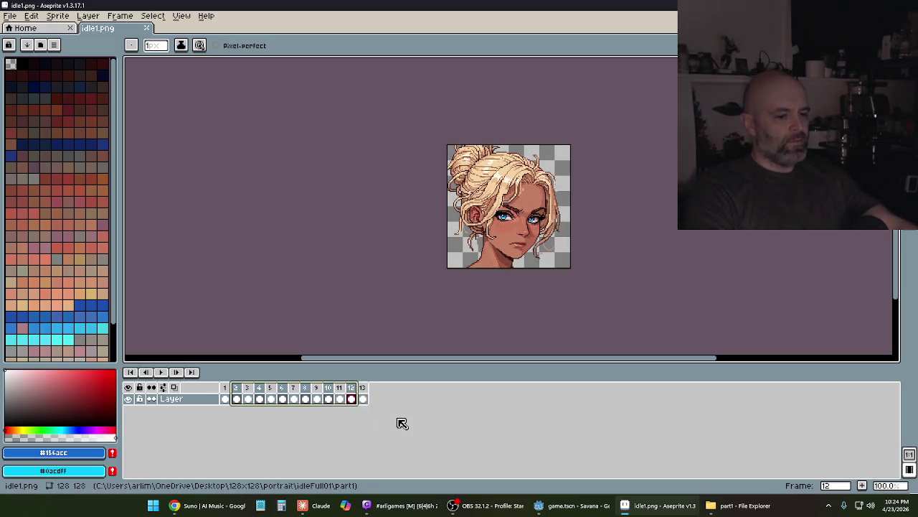
key("ctrl+z")
left_click(164, 373)
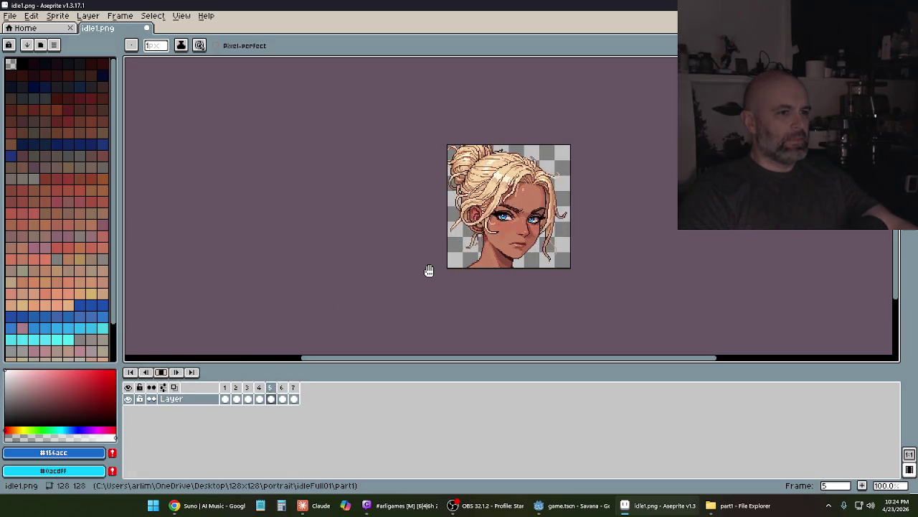